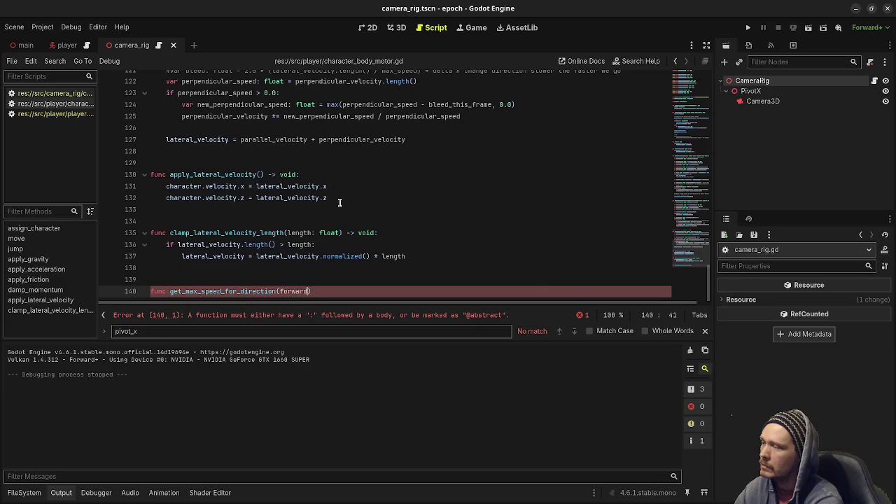
Finish the get_max_speed_for_direction(forward: Vector3) -> float stub with 'return 0.0', then show the window overview.
{"action": "type", "text": ") -> "}
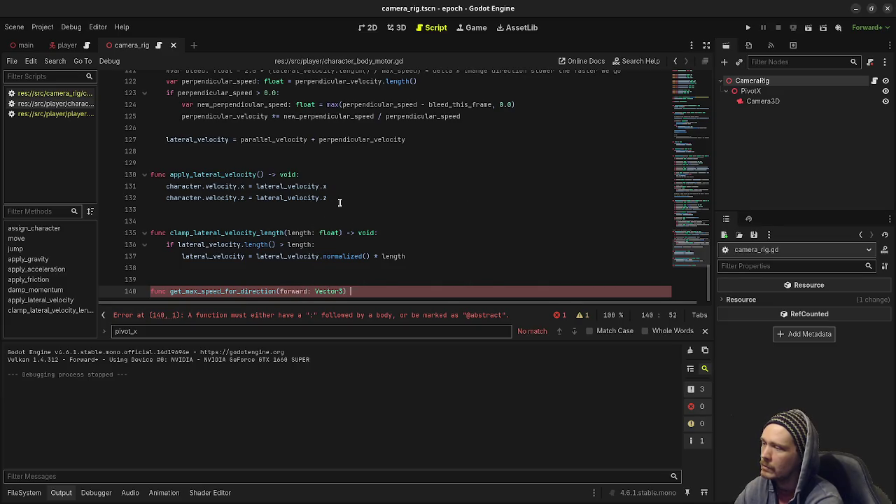
{"action": "type", "text": "float:"}
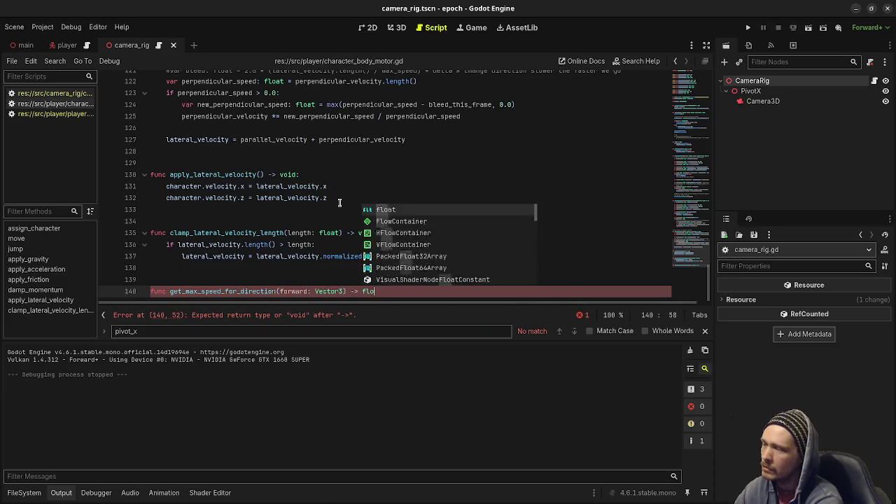
{"action": "key", "text": "Return"}
{"action": "type", "text": "peturn 0.0"}
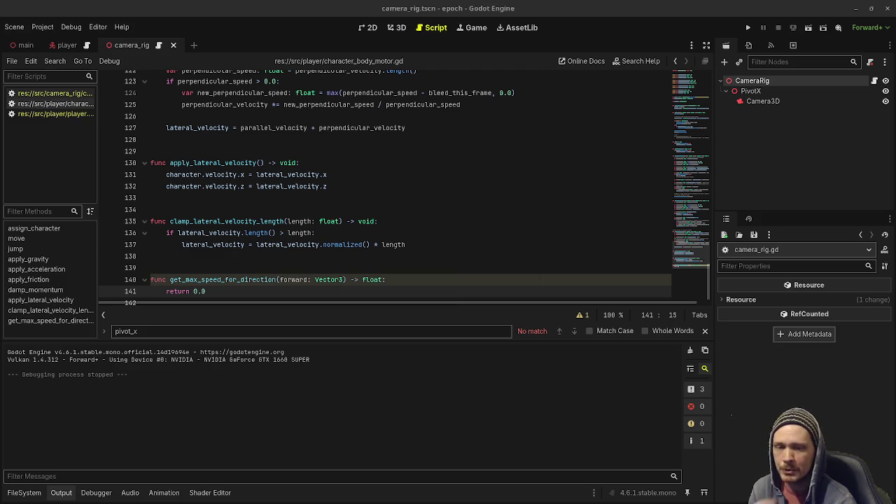
{"action": "key", "text": "super"}
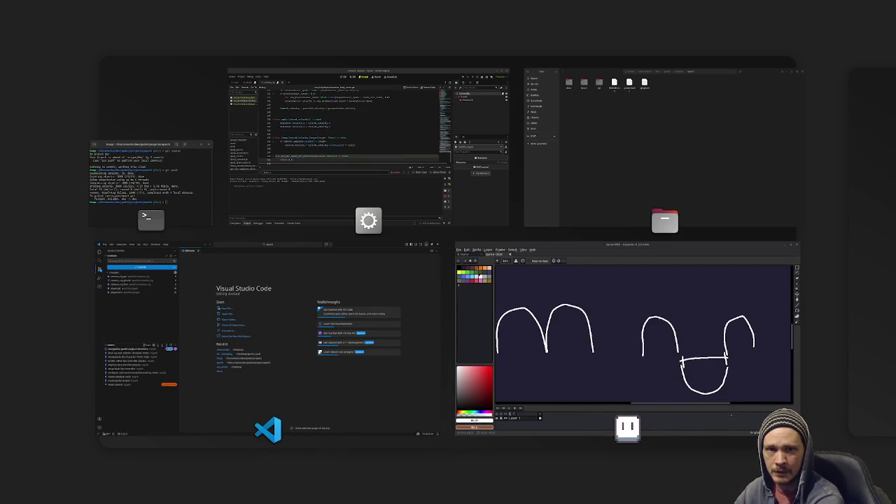
Leave the Activities overview so Blender can be launched.
{"action": "key", "text": "super"}
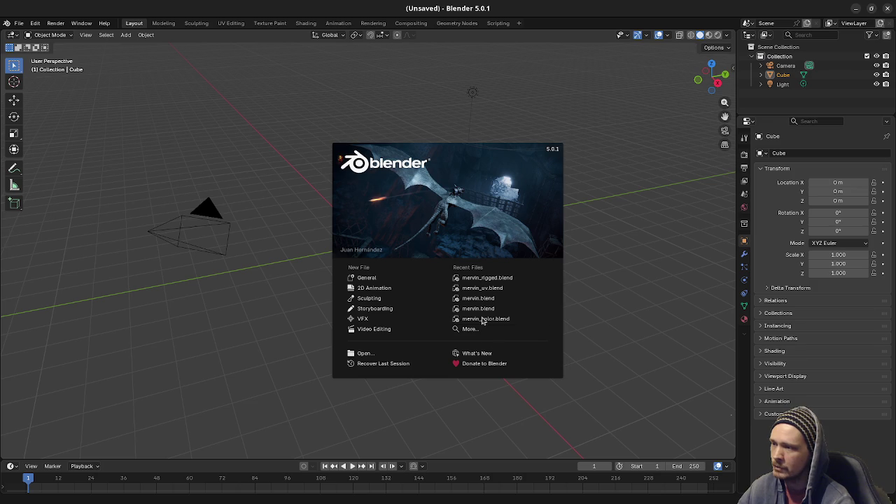
Open mervin_rigged.blend from the splash screen's Recent Files list.
{"action": "left_click", "coordinate": [473, 277]}
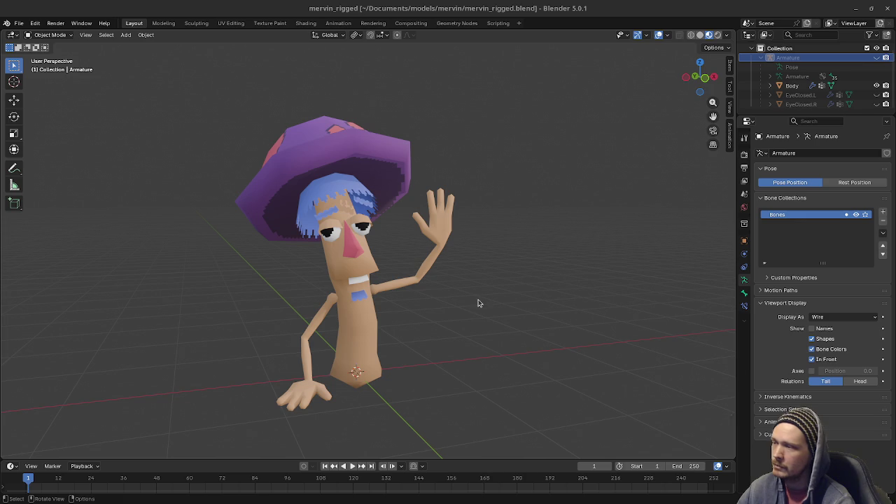
{"action": "mouse_move", "coordinate": [425, 304]}
{"action": "left_mouse_down"}
{"action": "mouse_move", "coordinate": [434, 314]}
{"action": "mouse_move", "coordinate": [480, 296]}
{"action": "mouse_move", "coordinate": [318, 408]}
{"action": "left_mouse_up"}
{"action": "scroll", "coordinate": [449, 305], "scroll_direction": "down", "scroll_amount": 4}
{"action": "scroll", "coordinate": [405, 336], "scroll_direction": "up", "scroll_amount": 4}
{"action": "scroll", "coordinate": [392, 329], "scroll_direction": "down", "scroll_amount": 5}
{"action": "key", "text": "KP_1"}
{"action": "key", "text": "KP_4"}
{"action": "key", "text": "KP_4"}
{"action": "key", "text": "KP_4"}
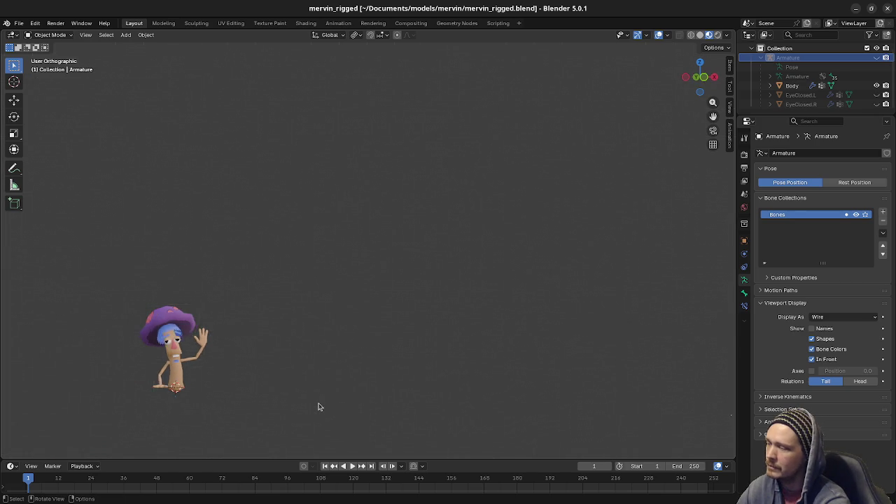
{"action": "key", "text": "KP_8"}
{"action": "key", "text": "KP_8"}
{"action": "mouse_move", "coordinate": [318, 405]}
{"action": "left_mouse_down"}
{"action": "mouse_move", "coordinate": [310, 370]}
{"action": "mouse_move", "coordinate": [298, 382]}
{"action": "mouse_move", "coordinate": [274, 375]}
{"action": "left_mouse_up"}
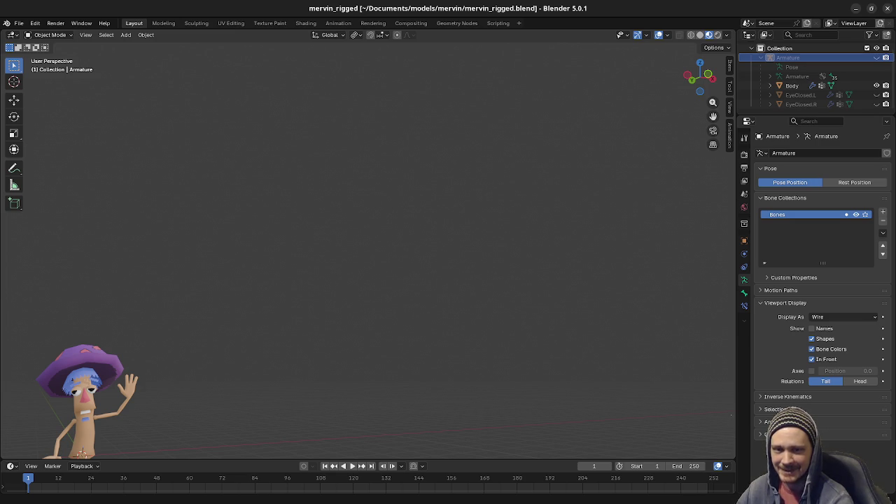
{"action": "left_click_drag", "start_coordinate": [236, 366], "coordinate": [254, 396]}
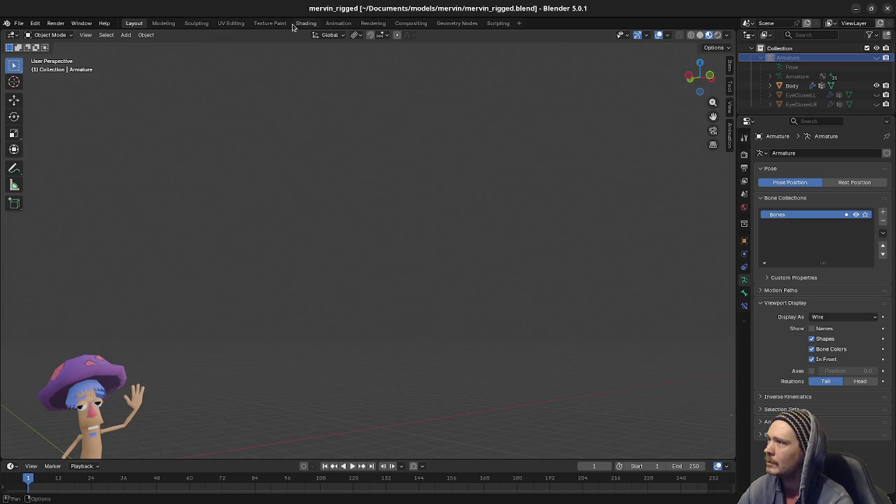
Unhide the armature and eye objects, then hide both closed-eye lens objects.
{"action": "key", "text": "Home"}
{"action": "scroll", "coordinate": [323, 275], "scroll_direction": "up", "scroll_amount": 3}
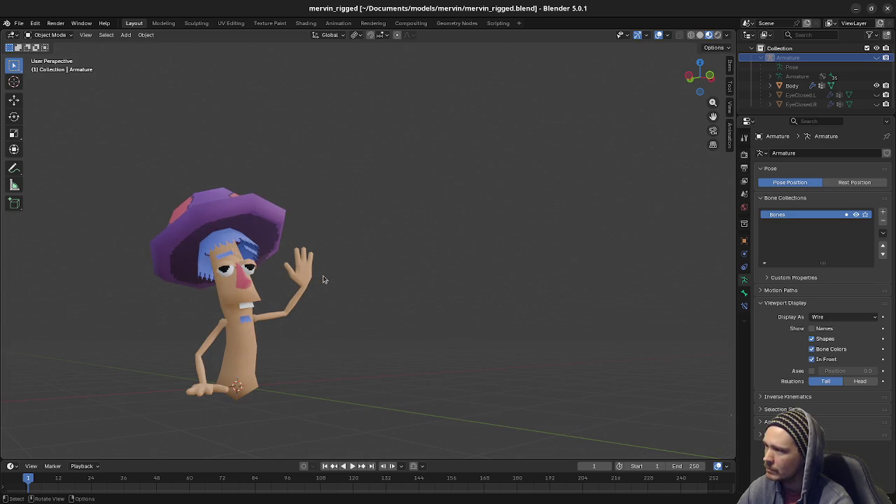
{"action": "key", "text": "alt+h"}
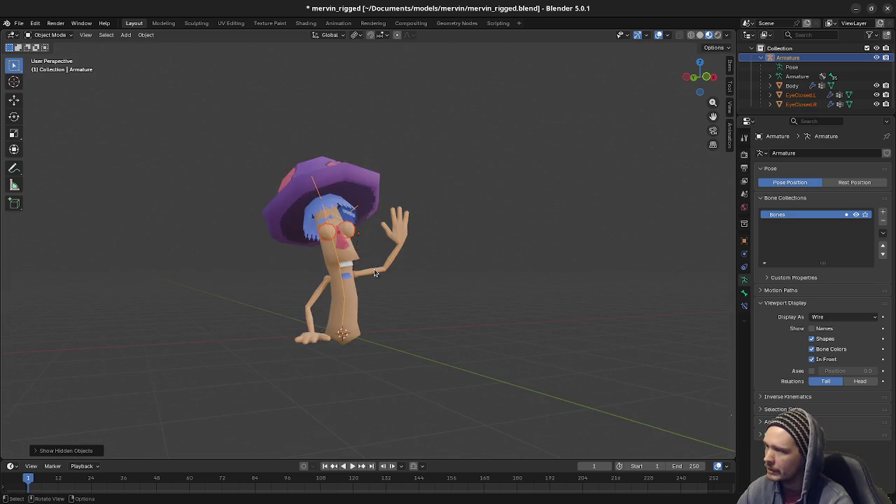
{"action": "scroll", "coordinate": [372, 242], "scroll_direction": "up", "scroll_amount": 6}
{"action": "left_click", "coordinate": [375, 267]}
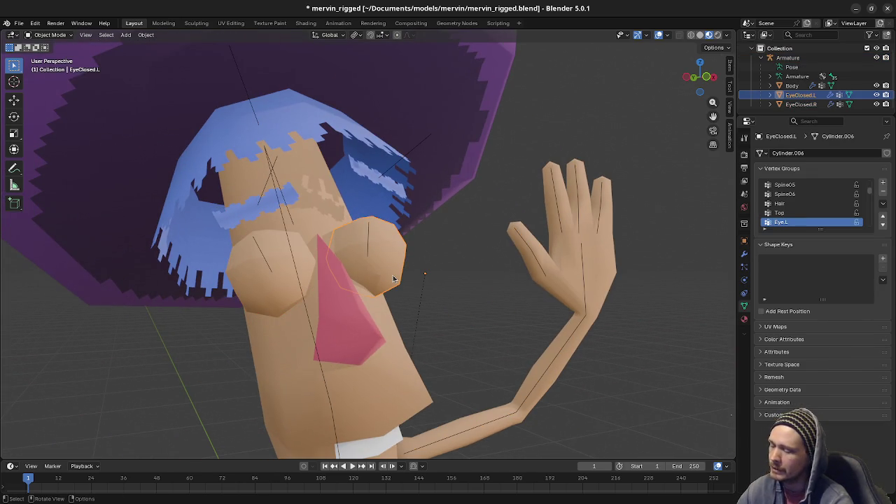
{"action": "scroll", "coordinate": [353, 286], "scroll_direction": "down", "scroll_amount": 2}
{"action": "key", "text": "h"}
{"action": "left_click", "coordinate": [284, 292]}
{"action": "key", "text": "h"}
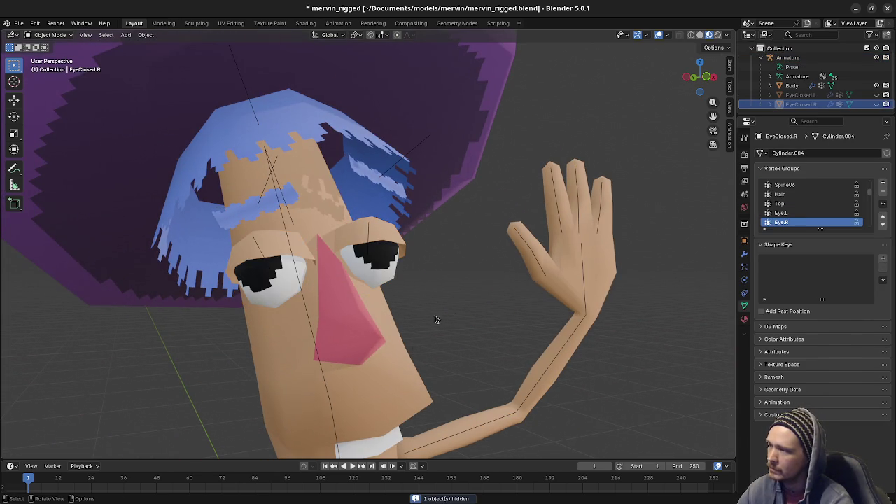
{"action": "scroll", "coordinate": [431, 321], "scroll_direction": "down", "scroll_amount": 3}
Select the character's armature and switch it into Pose Mode.
{"action": "left_click", "coordinate": [415, 328]}
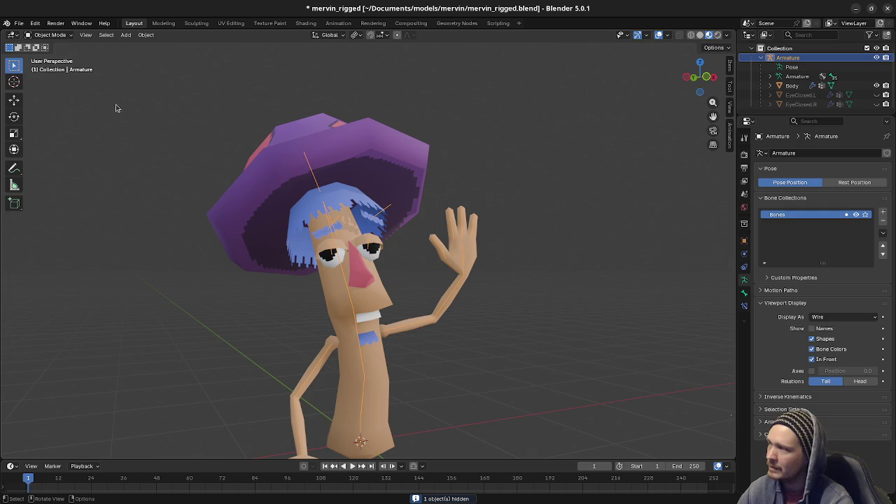
{"action": "left_click", "coordinate": [62, 39]}
{"action": "left_click", "coordinate": [62, 66]}
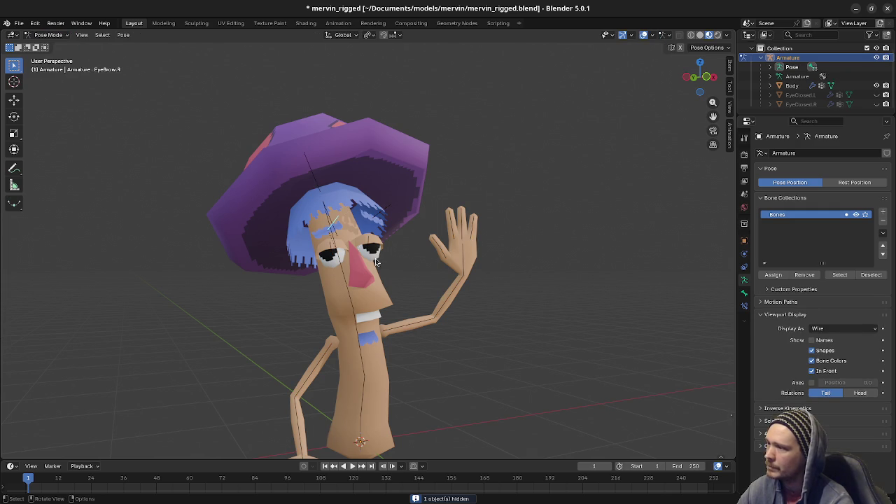
Try rotating the left hand and left upper arm bones, cancelling both rotations.
{"action": "left_click", "coordinate": [467, 257]}
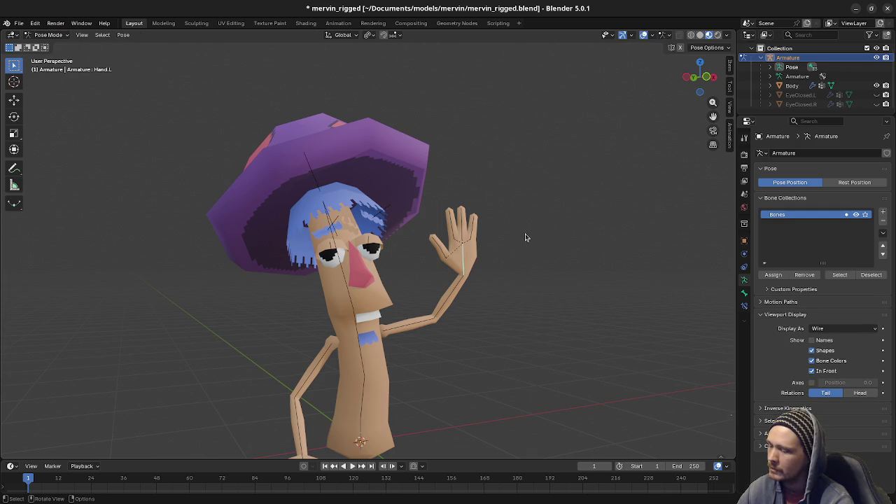
{"action": "key", "text": "r"}
{"action": "key", "text": "Escape"}
{"action": "left_click", "coordinate": [405, 332]}
{"action": "key", "text": "r"}
{"action": "key", "text": "Escape"}
Rotate the left eye bone around Z, check it, then undo the rotation.
{"action": "left_click", "coordinate": [372, 249]}
{"action": "key", "text": "r"}
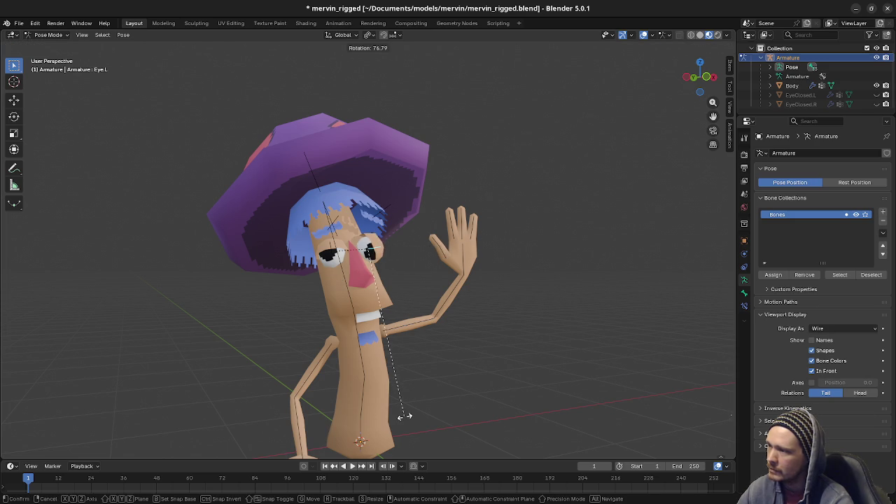
{"action": "key", "text": "Escape"}
{"action": "key", "text": "r"}
{"action": "key", "text": "z"}
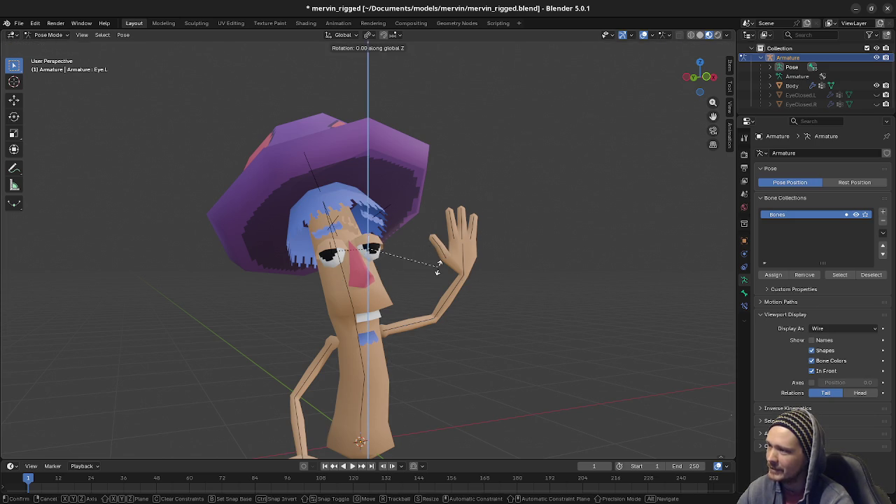
{"action": "key", "text": "z"}
{"action": "key", "text": "z"}
{"action": "key", "text": "z"}
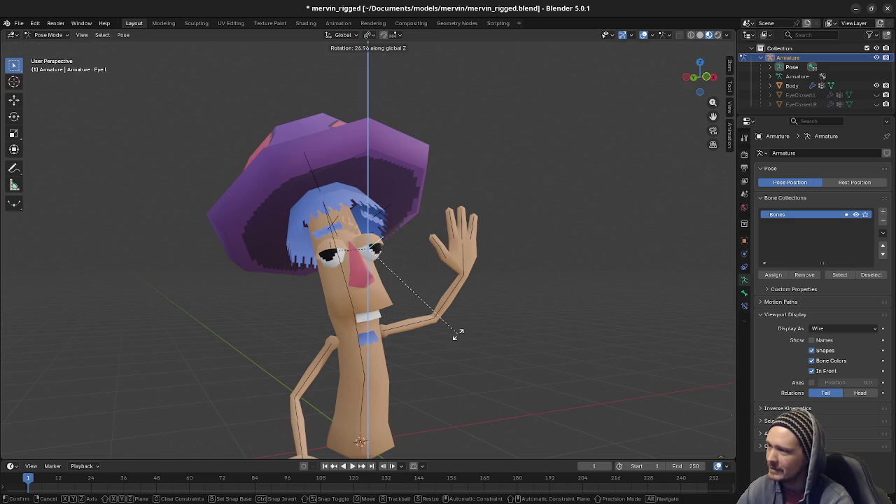
{"action": "left_click", "coordinate": [444, 365]}
{"action": "mouse_move", "coordinate": [444, 365]}
{"action": "left_mouse_down"}
{"action": "mouse_move", "coordinate": [418, 362]}
{"action": "mouse_move", "coordinate": [430, 361]}
{"action": "left_mouse_up"}
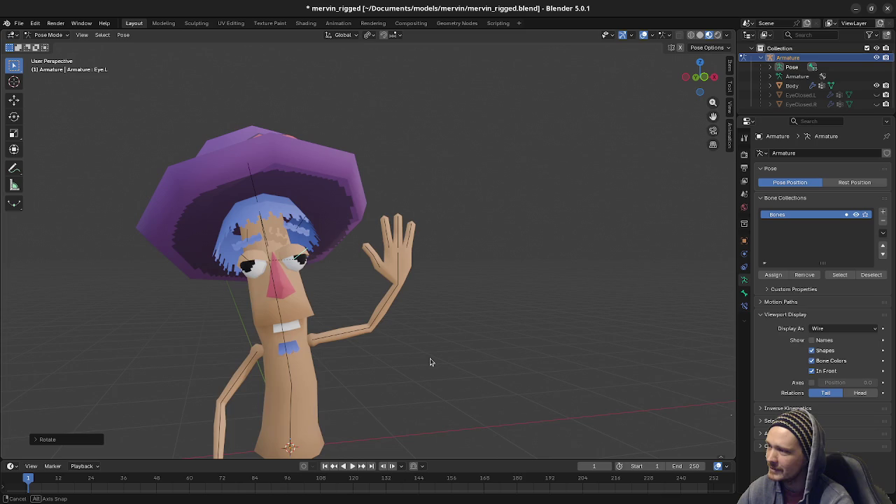
{"action": "key", "text": "ctrl+z"}
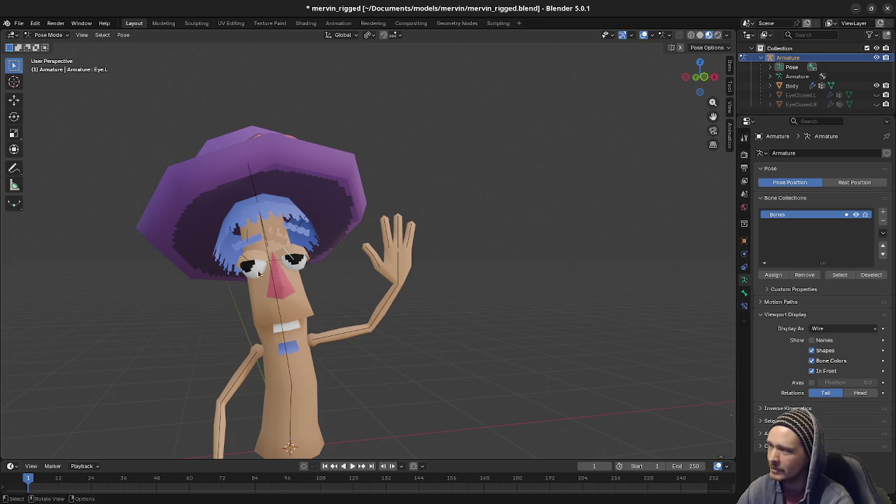
Select the hat's Top bone and try a rotation, cancelling it.
{"action": "left_click", "coordinate": [253, 245]}
{"action": "left_click_drag", "start_coordinate": [253, 278], "coordinate": [273, 278]}
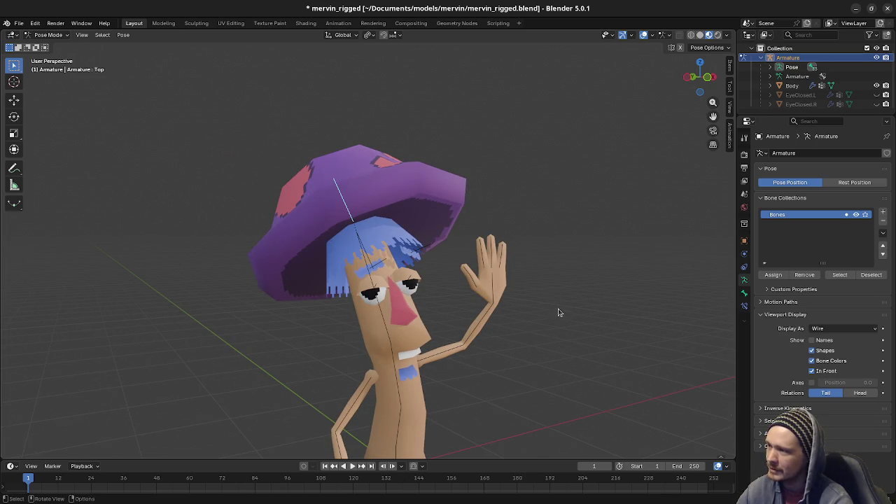
{"action": "key", "text": "r"}
{"action": "right_click", "coordinate": [538, 280]}
Rotate the hat's Top bone so the hat leans sideways, then switch to the browser.
{"action": "left_click_drag", "start_coordinate": [538, 280], "coordinate": [557, 334]}
{"action": "key", "text": "r"}
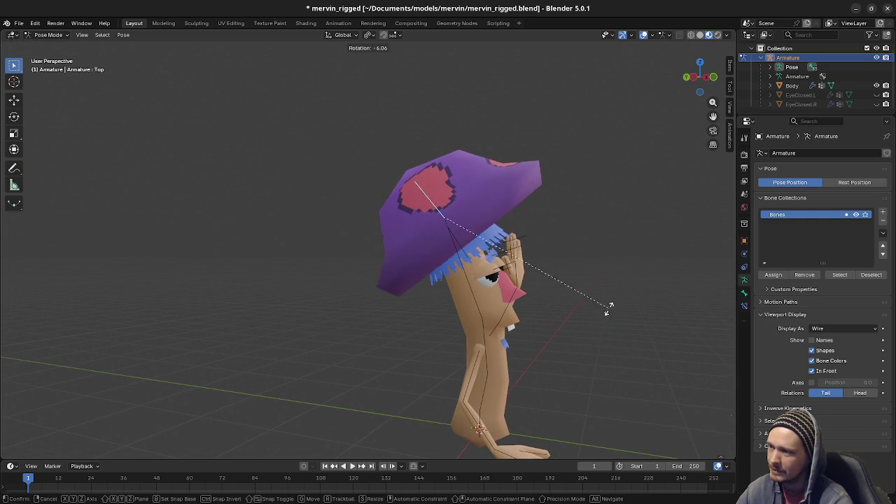
{"action": "left_click", "coordinate": [613, 304]}
{"action": "mouse_move", "coordinate": [614, 304]}
{"action": "left_mouse_down"}
{"action": "mouse_move", "coordinate": [528, 312]}
{"action": "mouse_move", "coordinate": [551, 314]}
{"action": "mouse_move", "coordinate": [390, 370]}
{"action": "mouse_move", "coordinate": [406, 364]}
{"action": "left_mouse_up"}
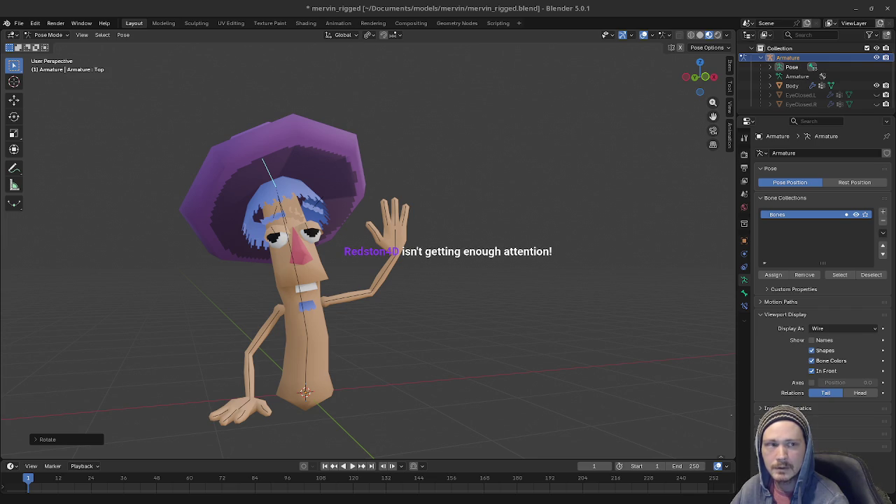
{"action": "key", "text": "alt+Tab"}
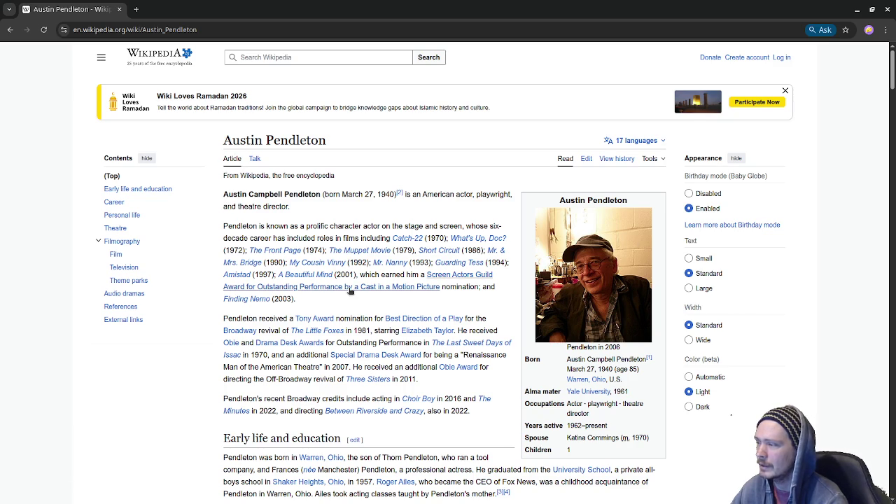
{"action": "scroll", "coordinate": [434, 310], "scroll_direction": "down", "scroll_amount": 3}
{"action": "scroll", "coordinate": [432, 309], "scroll_direction": "down", "scroll_amount": 12}
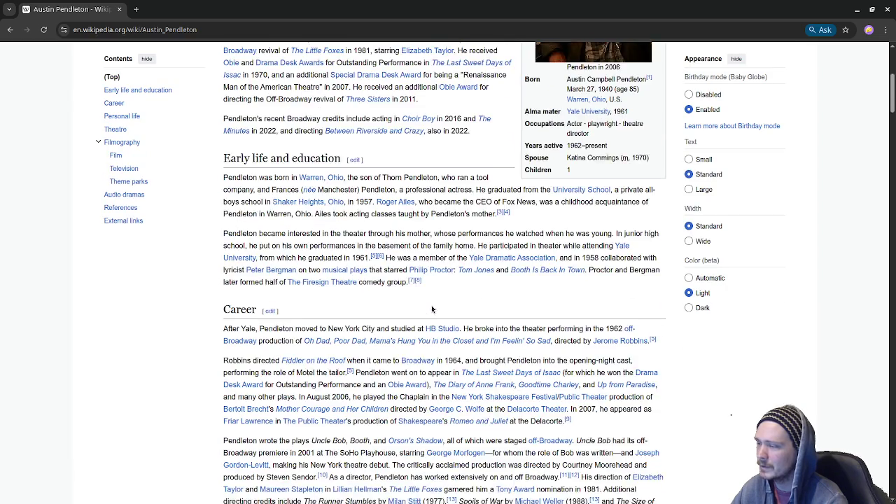
{"action": "scroll", "coordinate": [431, 308], "scroll_direction": "down", "scroll_amount": 2}
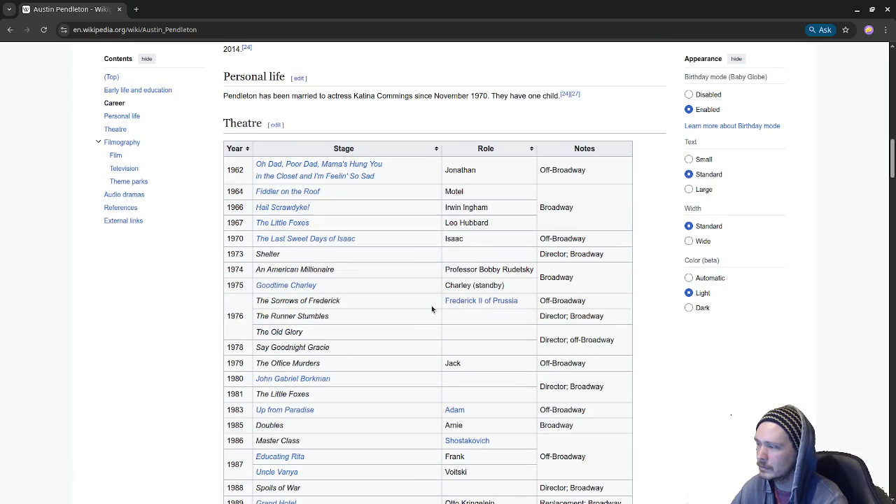
{"action": "mouse_move", "coordinate": [282, 195]}
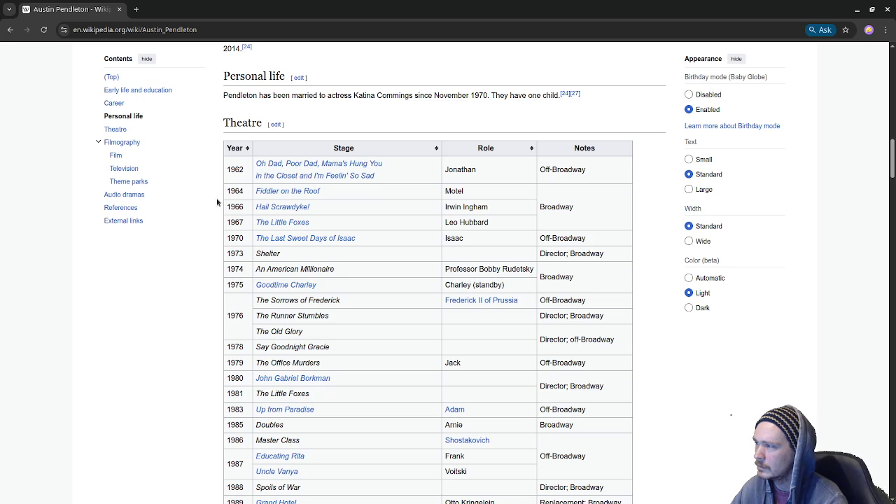
{"action": "mouse_move", "coordinate": [274, 238]}
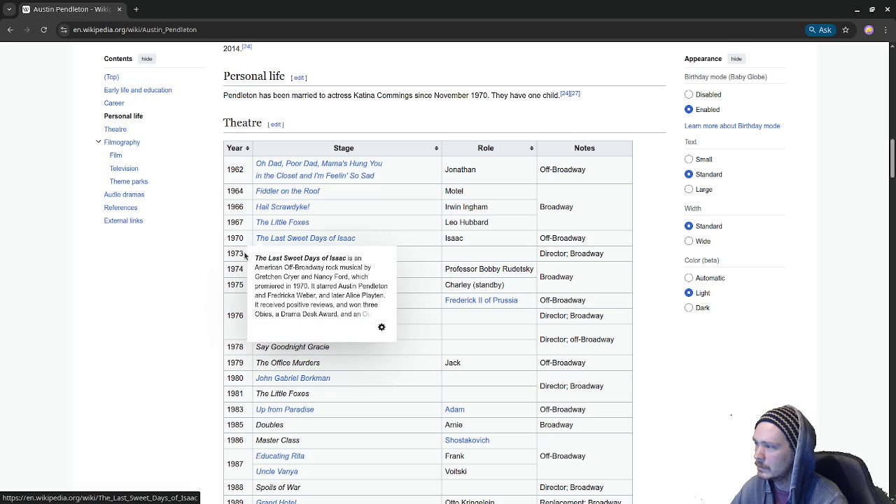
{"action": "scroll", "coordinate": [212, 270], "scroll_direction": "down", "scroll_amount": 2}
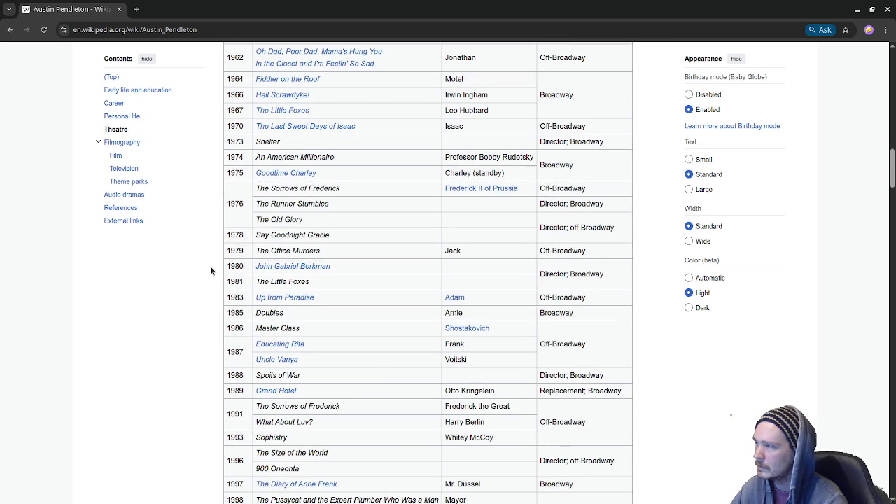
{"action": "scroll", "coordinate": [211, 271], "scroll_direction": "down", "scroll_amount": 1}
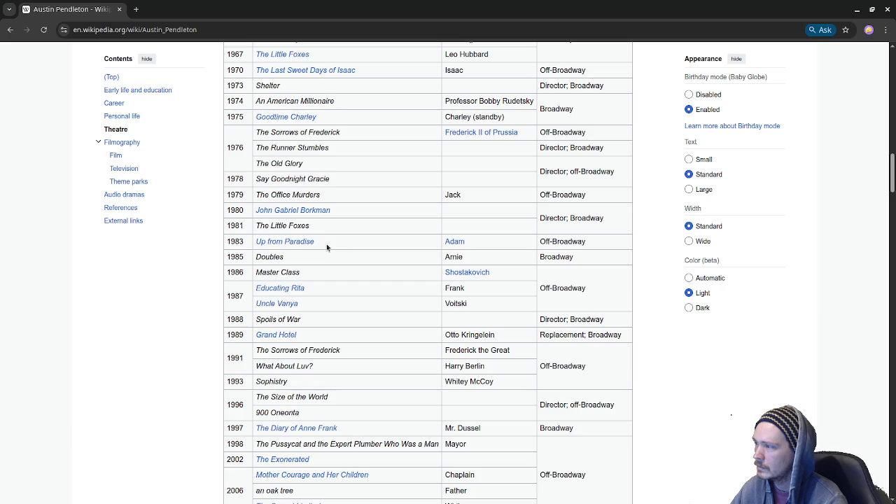
{"action": "scroll", "coordinate": [322, 252], "scroll_direction": "down", "scroll_amount": 1}
{"action": "scroll", "coordinate": [311, 245], "scroll_direction": "down", "scroll_amount": 1}
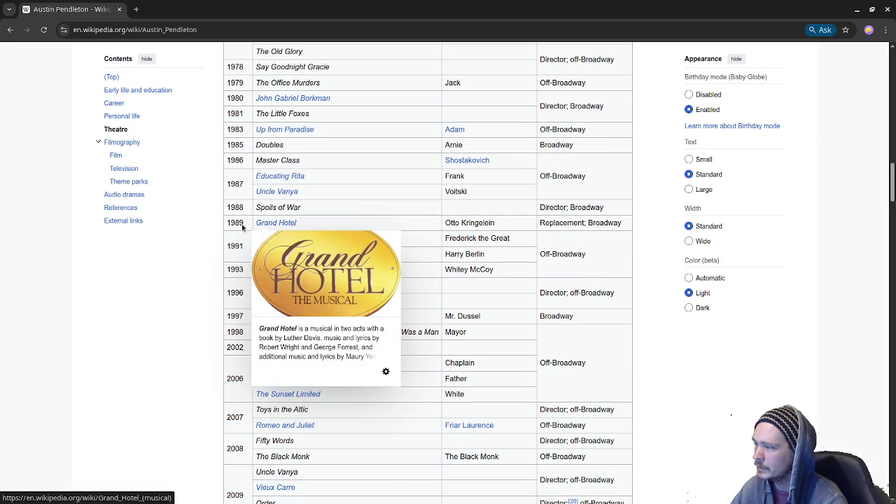
{"action": "scroll", "coordinate": [238, 268], "scroll_direction": "down", "scroll_amount": 1}
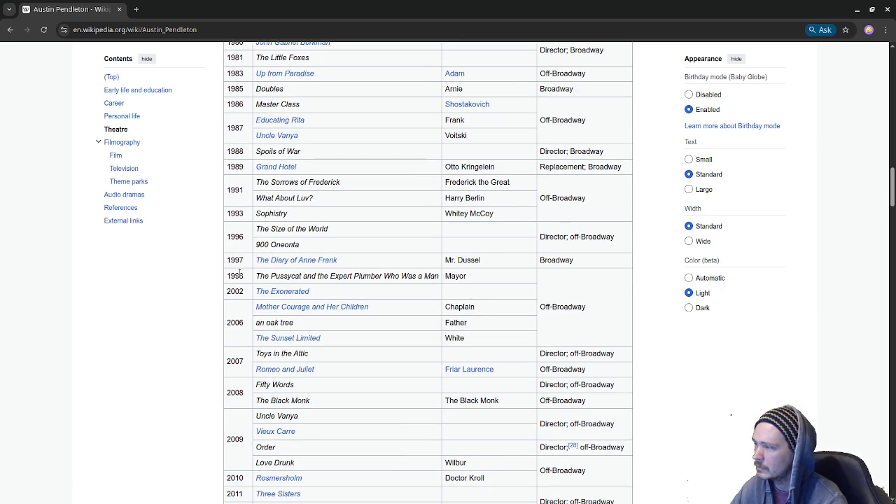
{"action": "mouse_move", "coordinate": [286, 265]}
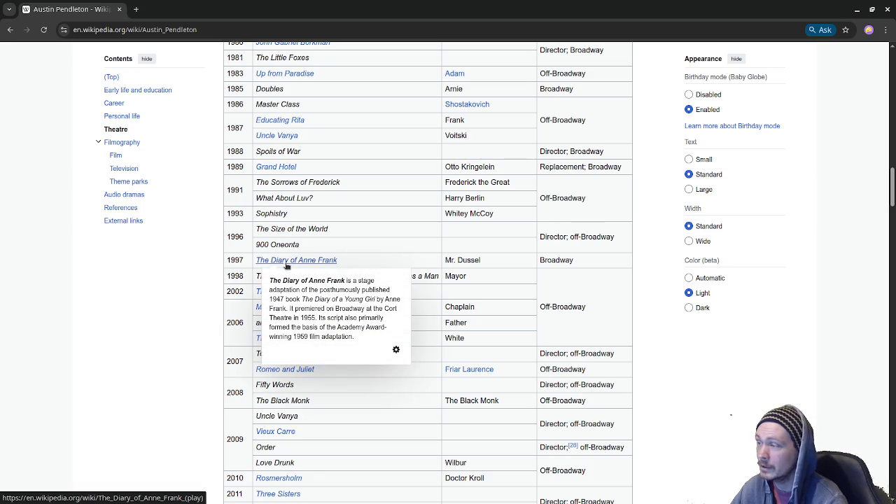
{"action": "scroll", "coordinate": [238, 319], "scroll_direction": "down", "scroll_amount": 1}
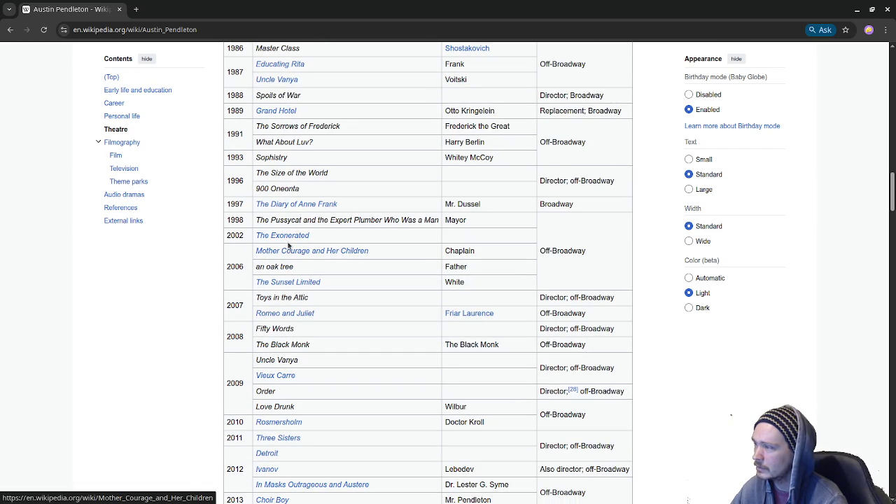
{"action": "scroll", "coordinate": [393, 350], "scroll_direction": "up", "scroll_amount": 2}
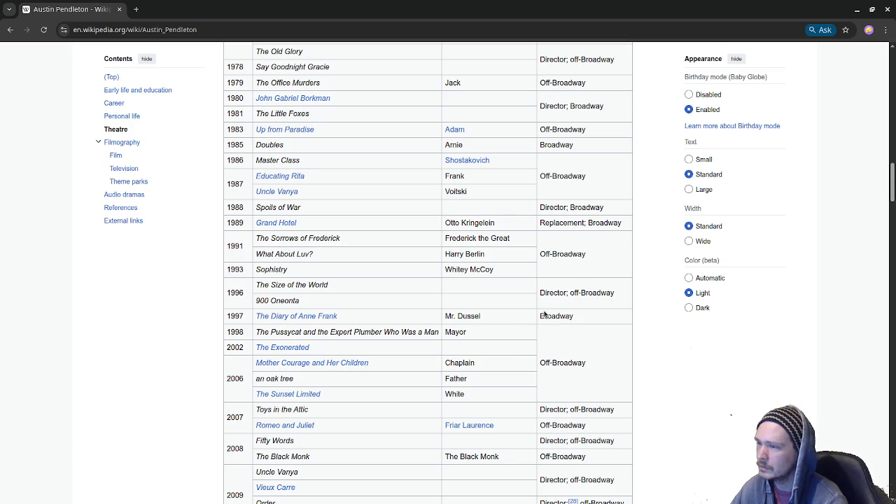
{"action": "scroll", "coordinate": [540, 315], "scroll_direction": "up", "scroll_amount": 4}
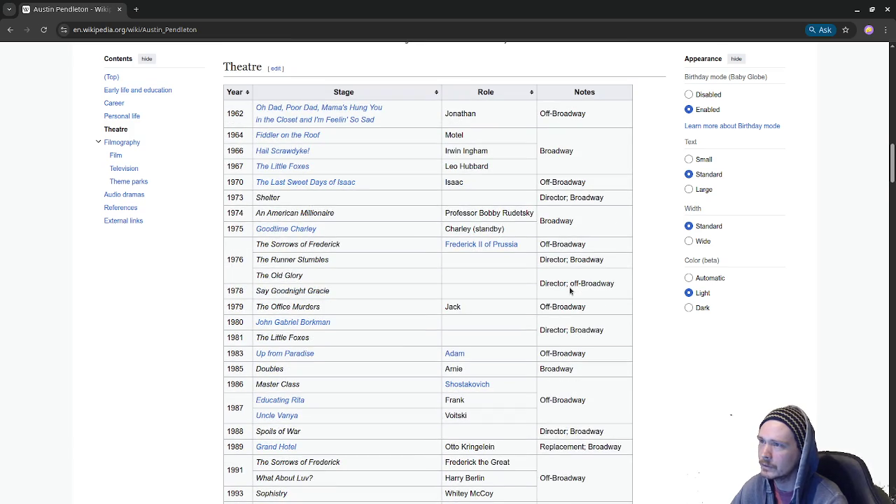
{"action": "scroll", "coordinate": [571, 291], "scroll_direction": "down", "scroll_amount": 11}
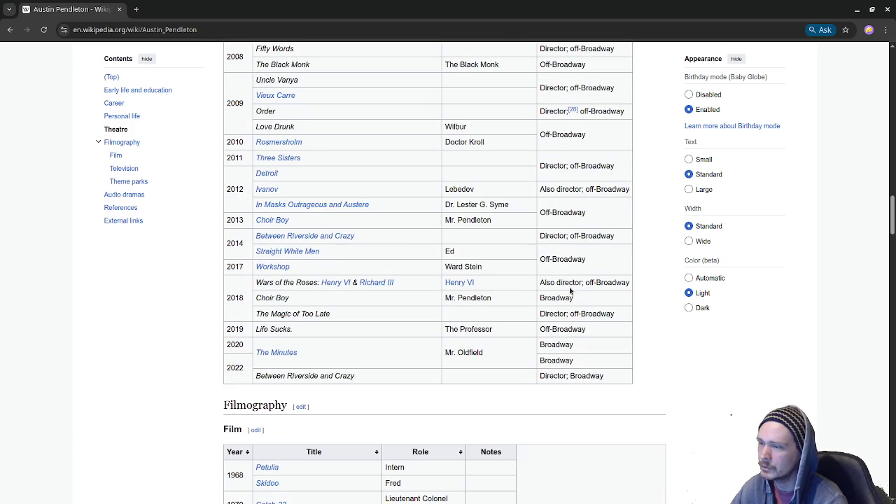
{"action": "scroll", "coordinate": [570, 290], "scroll_direction": "down", "scroll_amount": 7}
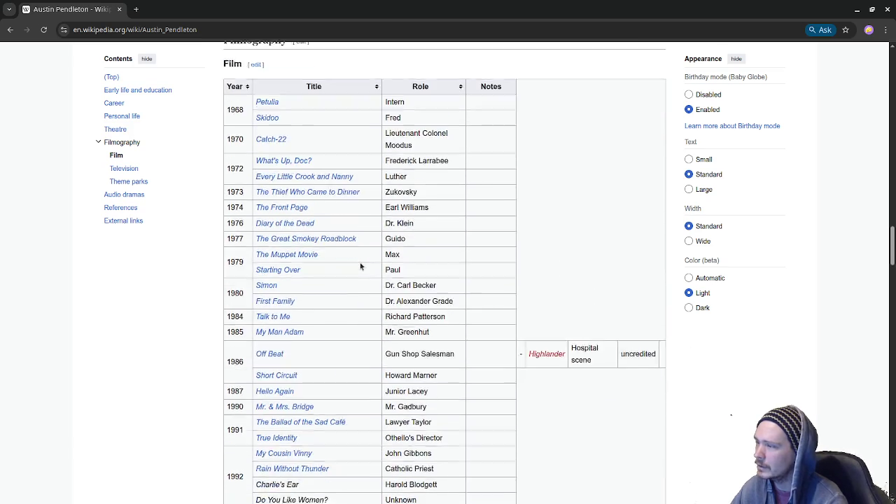
{"action": "scroll", "coordinate": [378, 279], "scroll_direction": "down", "scroll_amount": 18}
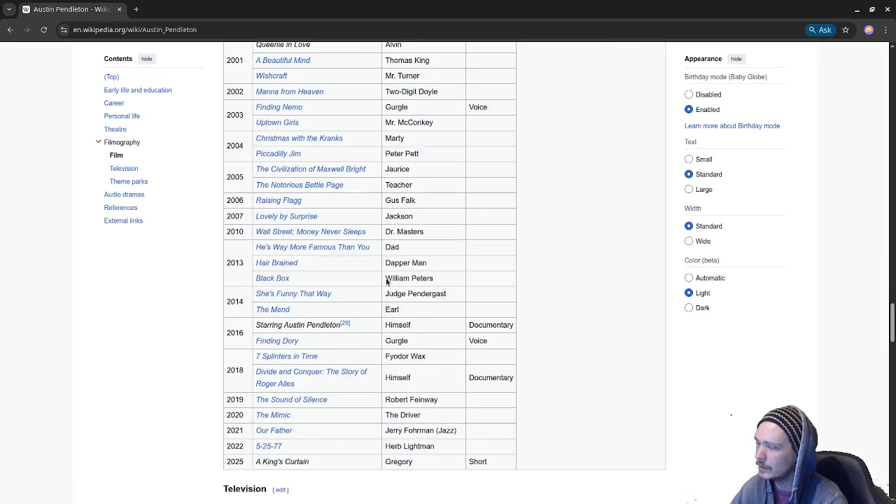
{"action": "scroll", "coordinate": [385, 281], "scroll_direction": "down", "scroll_amount": 12}
{"action": "scroll", "coordinate": [385, 282], "scroll_direction": "up", "scroll_amount": 5}
{"action": "scroll", "coordinate": [385, 281], "scroll_direction": "up", "scroll_amount": 2}
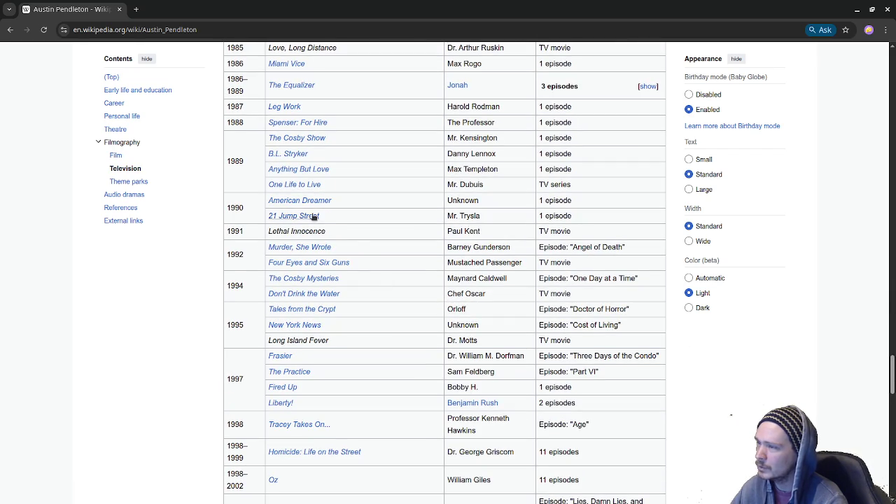
{"action": "mouse_move", "coordinate": [315, 217]}
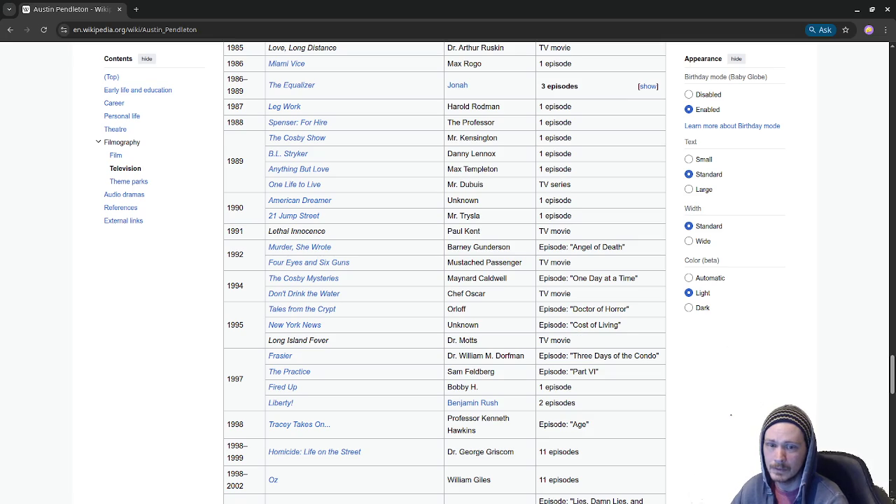
{"action": "scroll", "coordinate": [552, 358], "scroll_direction": "up", "scroll_amount": 4}
{"action": "scroll", "coordinate": [552, 358], "scroll_direction": "up", "scroll_amount": 15}
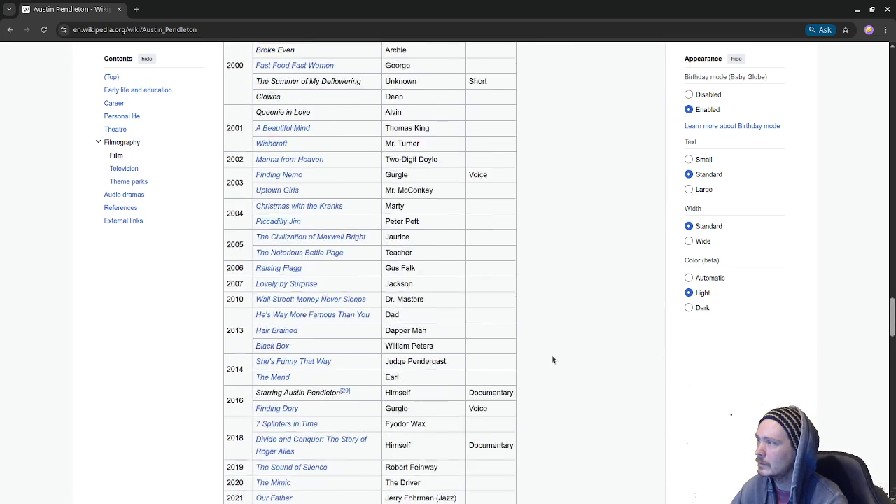
{"action": "scroll", "coordinate": [552, 359], "scroll_direction": "up", "scroll_amount": 9}
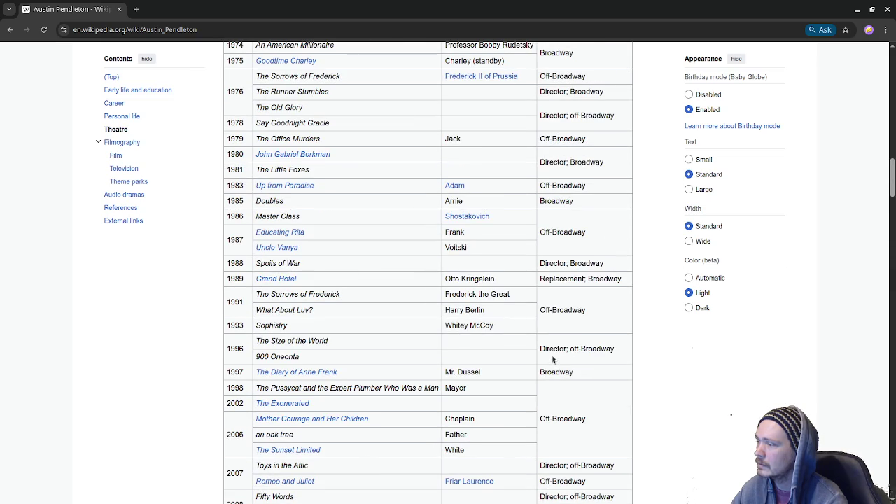
{"action": "scroll", "coordinate": [552, 359], "scroll_direction": "up", "scroll_amount": 3}
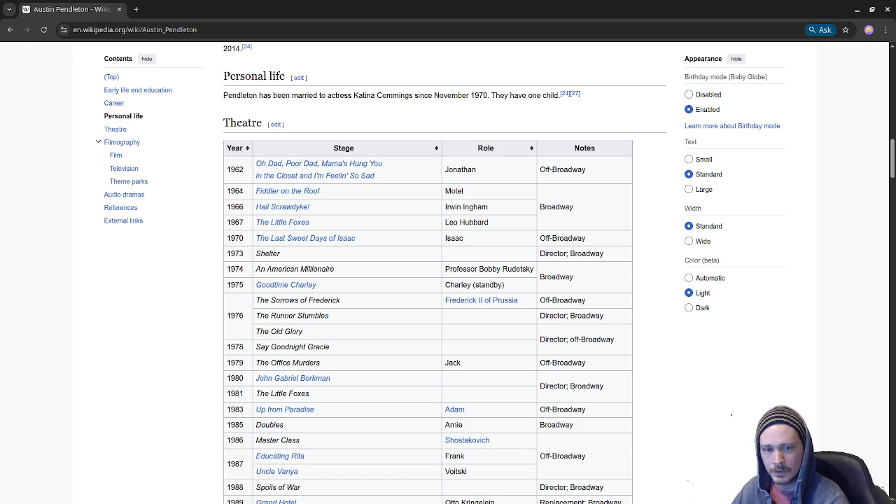
{"action": "scroll", "coordinate": [517, 348], "scroll_direction": "down", "scroll_amount": 2}
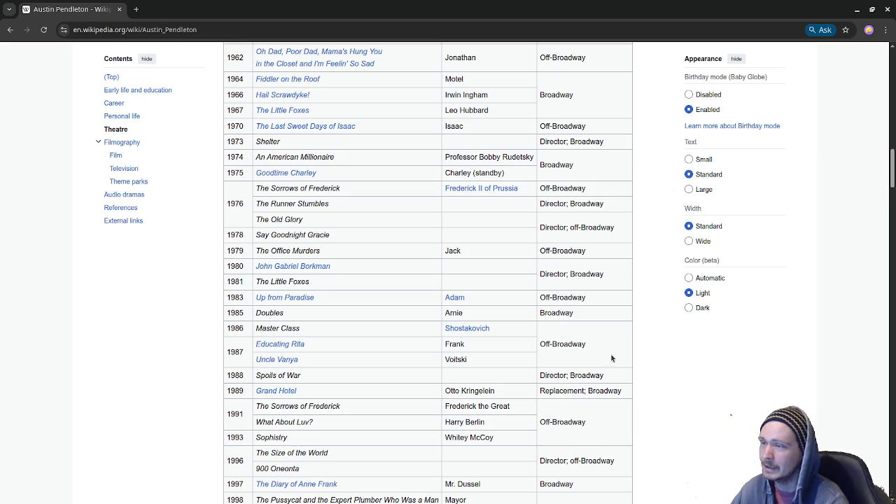
{"action": "scroll", "coordinate": [368, 312], "scroll_direction": "down", "scroll_amount": 4}
{"action": "scroll", "coordinate": [368, 329], "scroll_direction": "down", "scroll_amount": 2}
{"action": "scroll", "coordinate": [368, 329], "scroll_direction": "down", "scroll_amount": 4}
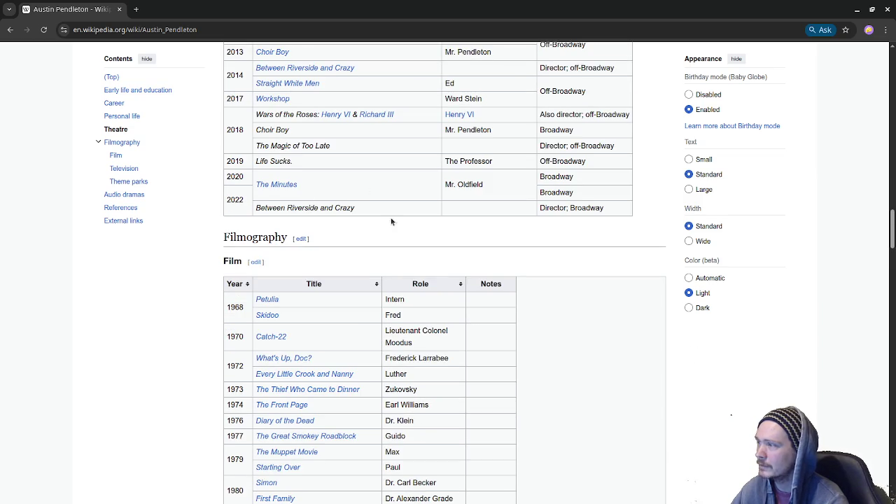
{"action": "scroll", "coordinate": [377, 287], "scroll_direction": "down", "scroll_amount": 10}
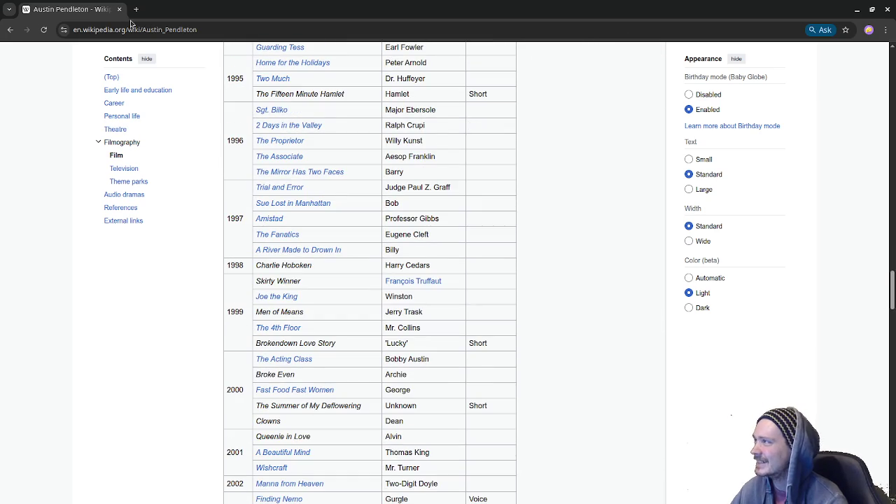
{"action": "scroll", "coordinate": [525, 217], "scroll_direction": "up", "scroll_amount": 15}
{"action": "scroll", "coordinate": [525, 217], "scroll_direction": "up", "scroll_amount": 20}
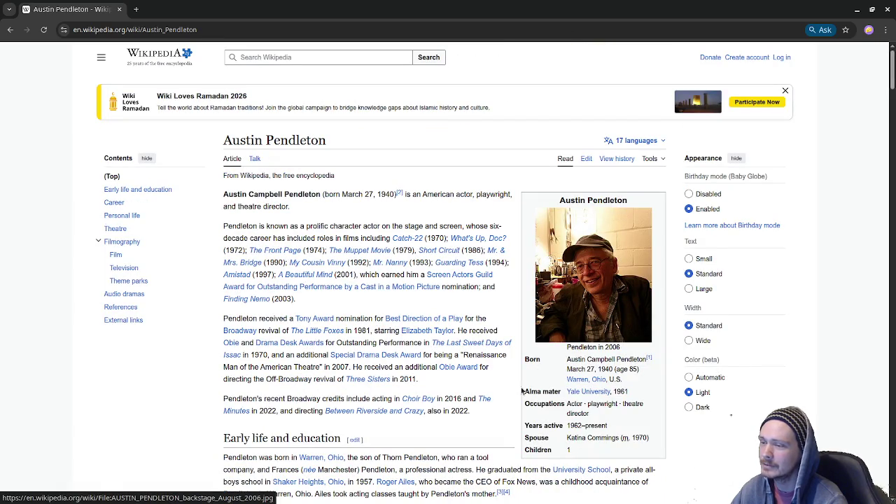
Close the Wikipedia tab and quit Blender without saving the rigged scene.
{"action": "left_click", "coordinate": [119, 9]}
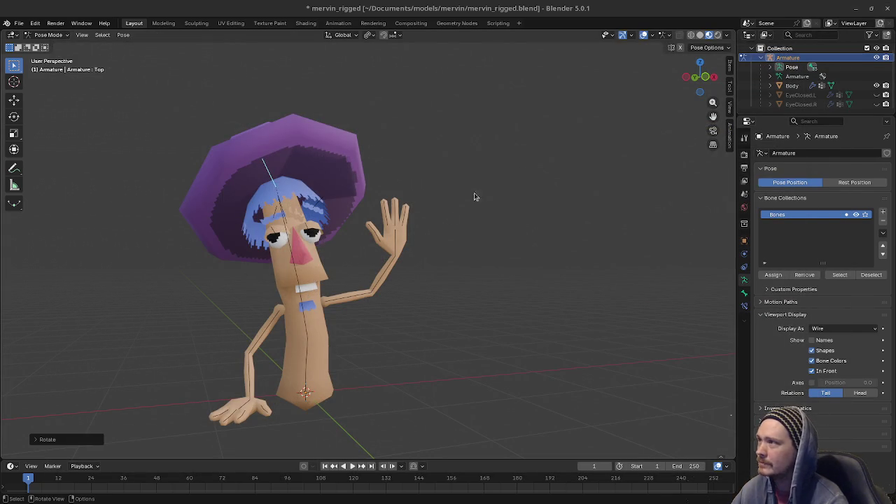
{"action": "left_click_drag", "start_coordinate": [520, 174], "coordinate": [444, 236]}
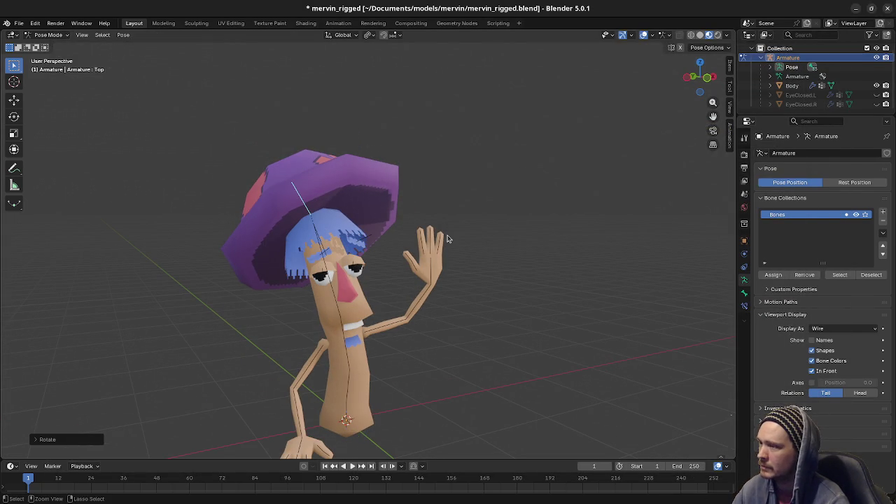
{"action": "left_click", "coordinate": [888, 8]}
{"action": "left_click", "coordinate": [417, 274]}
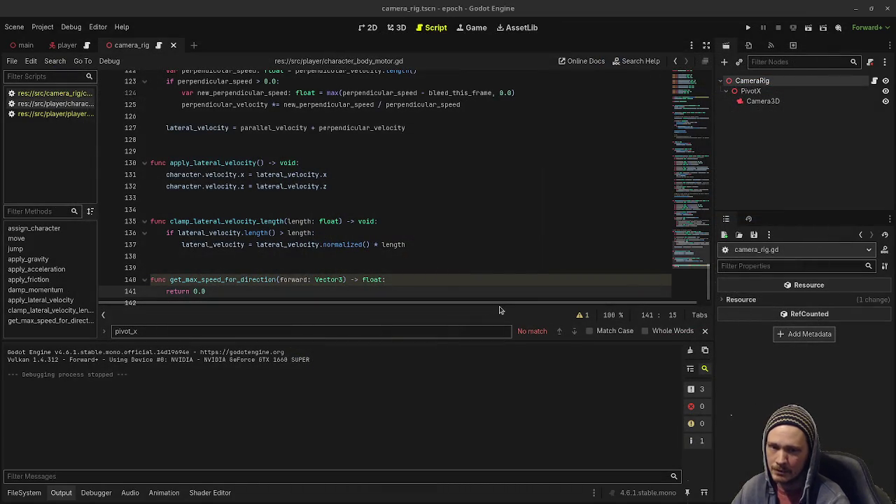
{"action": "left_click", "coordinate": [410, 294]}
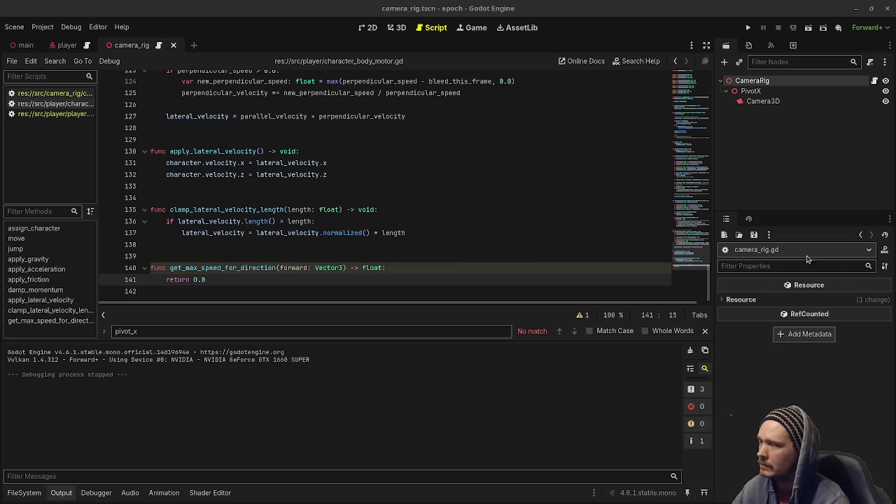
{"action": "left_click", "coordinate": [197, 280]}
{"action": "scroll", "coordinate": [323, 232], "scroll_direction": "up", "scroll_amount": 20}
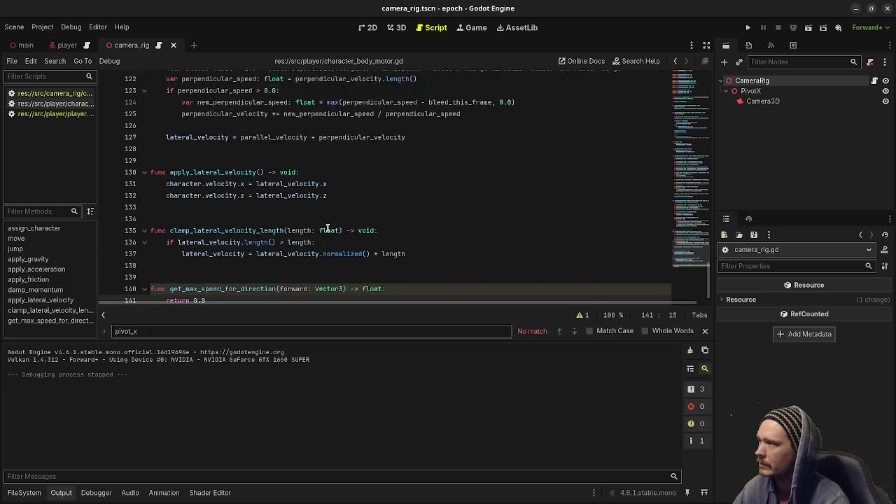
{"action": "scroll", "coordinate": [322, 231], "scroll_direction": "up", "scroll_amount": 3}
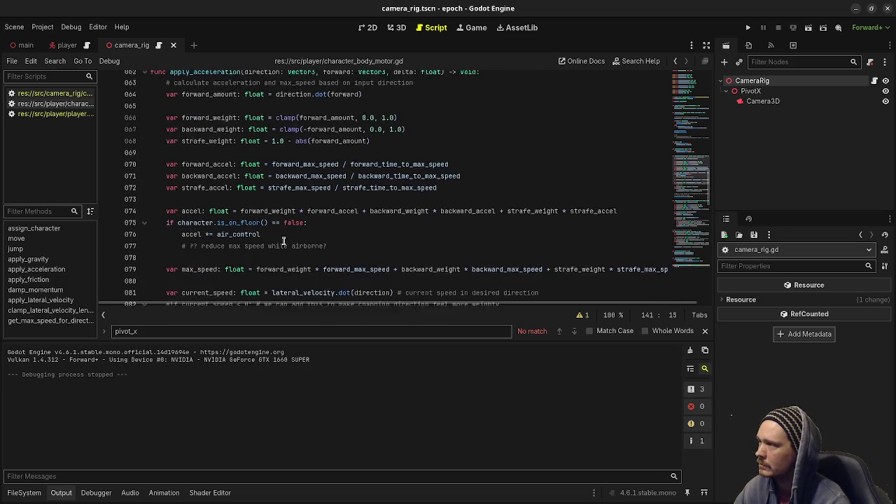
Paste the forward_amount and weight lines 64–68 into the get_max_speed_for_direction body.
{"action": "left_click_drag", "start_coordinate": [166, 151], "coordinate": [264, 152]}
{"action": "key", "text": "shift+End"}
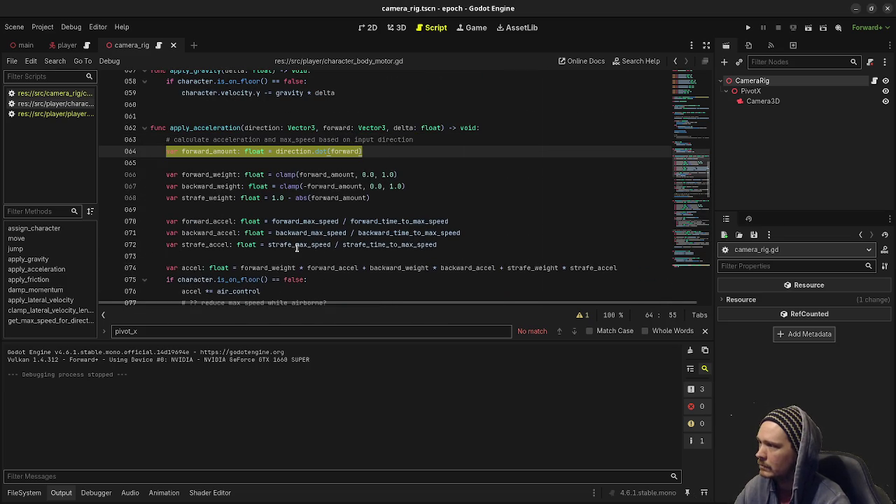
{"action": "mouse_move", "coordinate": [388, 197]}
{"action": "left_mouse_down"}
{"action": "mouse_move", "coordinate": [182, 165]}
{"action": "mouse_move", "coordinate": [163, 151]}
{"action": "left_mouse_up"}
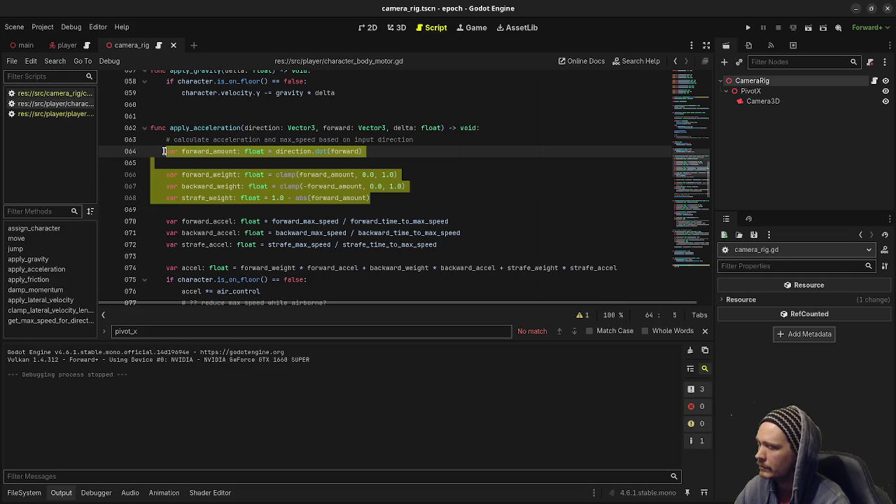
{"action": "scroll", "coordinate": [189, 244], "scroll_direction": "down", "scroll_amount": 3}
{"action": "scroll", "coordinate": [189, 244], "scroll_direction": "down", "scroll_amount": 15}
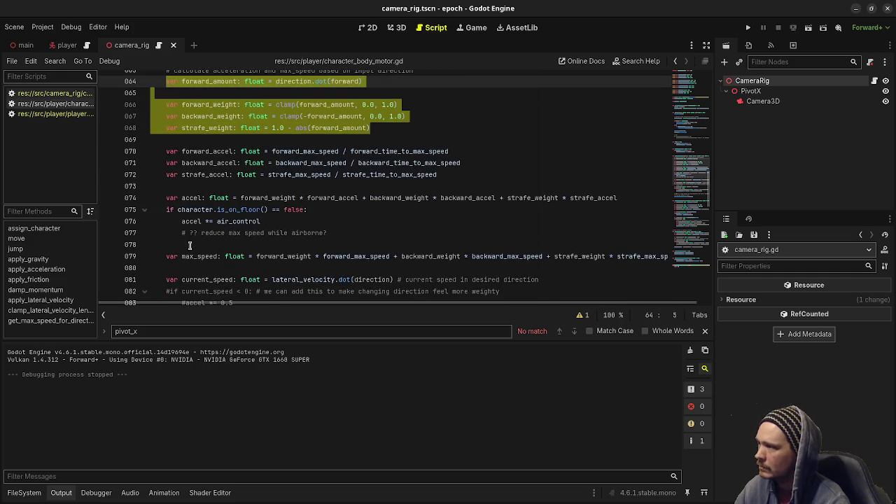
{"action": "scroll", "coordinate": [189, 245], "scroll_direction": "down", "scroll_amount": 3}
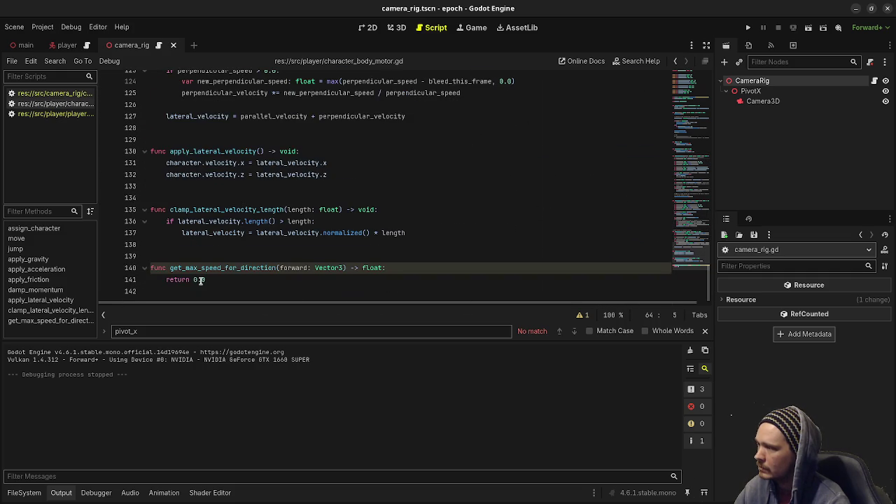
{"action": "left_click", "coordinate": [221, 278]}
{"action": "left_click", "coordinate": [396, 260]}
{"action": "left_click", "coordinate": [404, 267]}
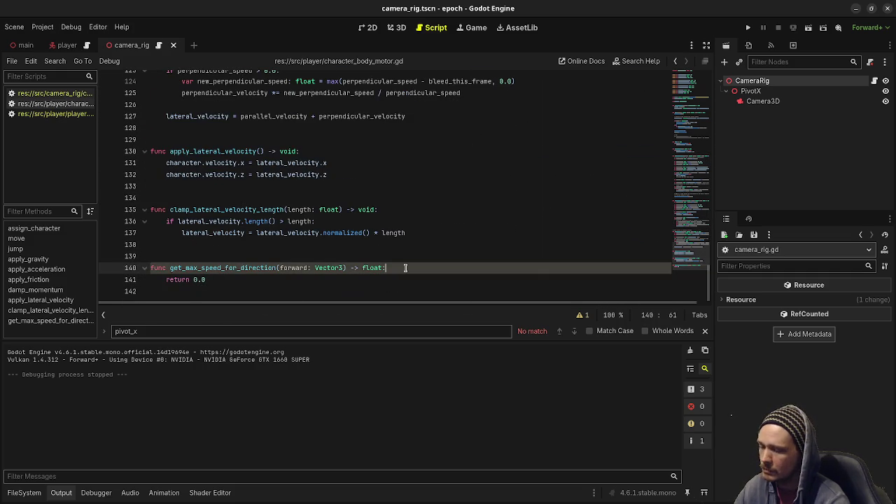
{"action": "key", "text": "Return"}
{"action": "type", "text": "var forward_amount: float = direction.dot(forward)  \tvar forward_weight: float = clamp(forward_amount, 0.0, 1.0) \tvar backward_weight: float = clamp(-forward_amount, 0.0, 1.0) \tvar strafe_weight: float = 1.0 - abs(forward_amount)"}
Replace line 79's max speed expression with get_max_speed_for_direction(forward).
{"action": "scroll", "coordinate": [405, 268], "scroll_direction": "up", "scroll_amount": 16}
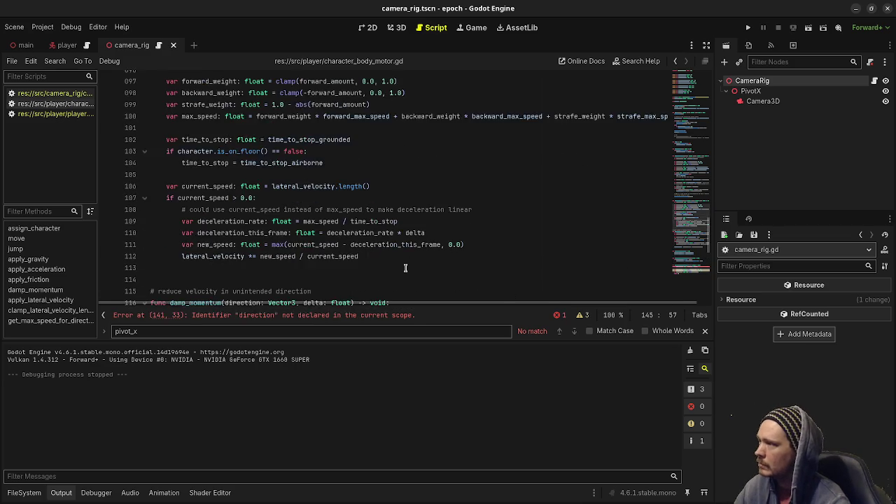
{"action": "scroll", "coordinate": [236, 181], "scroll_direction": "up", "scroll_amount": 2}
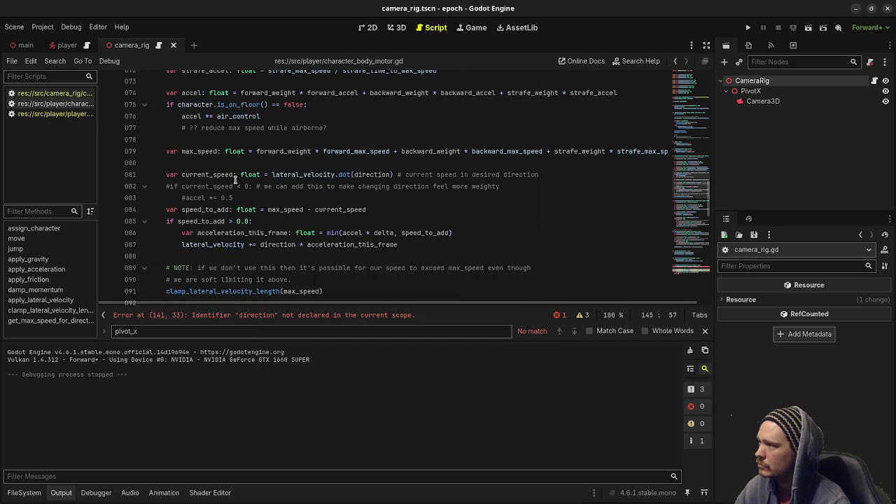
{"action": "left_click_drag", "start_coordinate": [256, 151], "coordinate": [723, 152]}
{"action": "key", "text": "BackSpace"}
{"action": "type", "text": "get_"}
{"action": "key", "text": "Return"}
{"action": "type", "text": "for_direction(forward"}
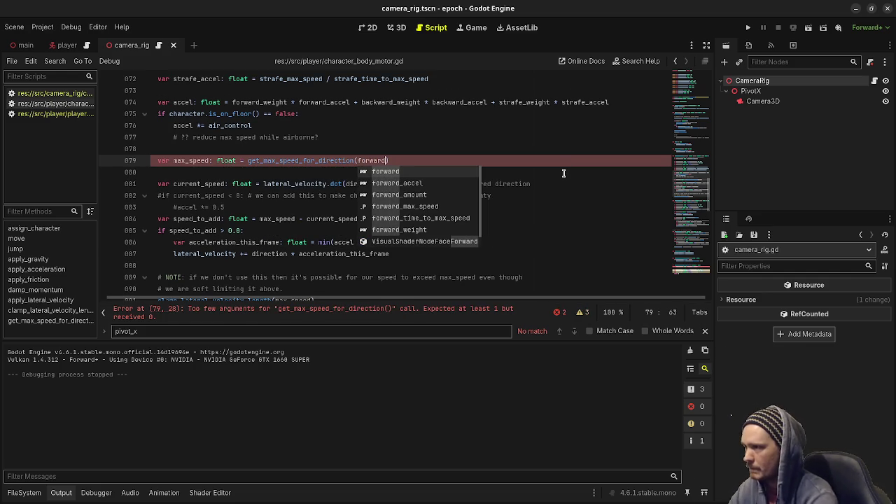
{"action": "key", "text": "Return"}
{"action": "scroll", "coordinate": [542, 191], "scroll_direction": "down", "scroll_amount": 5}
{"action": "scroll", "coordinate": [542, 191], "scroll_direction": "down", "scroll_amount": 14}
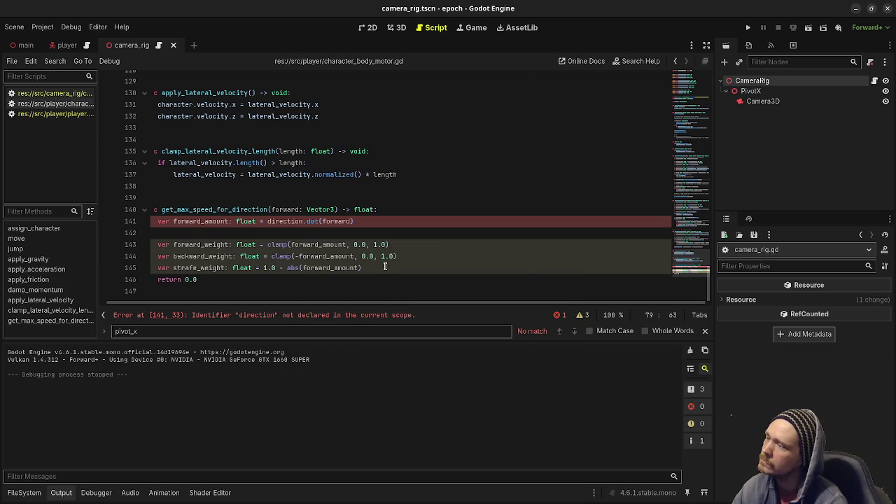
Add a 'direction: Vector3' parameter and return the weighted forward, backward and strafe max-speed sum.
{"action": "left_click", "coordinate": [271, 210]}
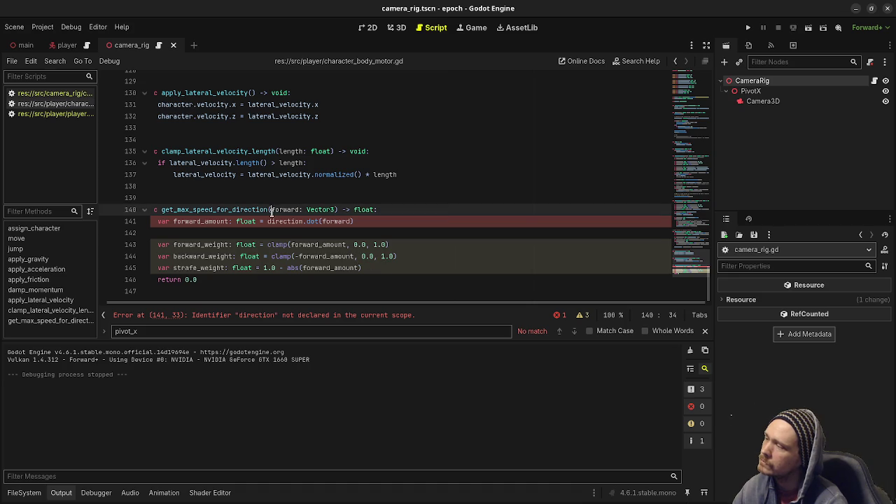
{"action": "type", "text": "direction: Vect"}
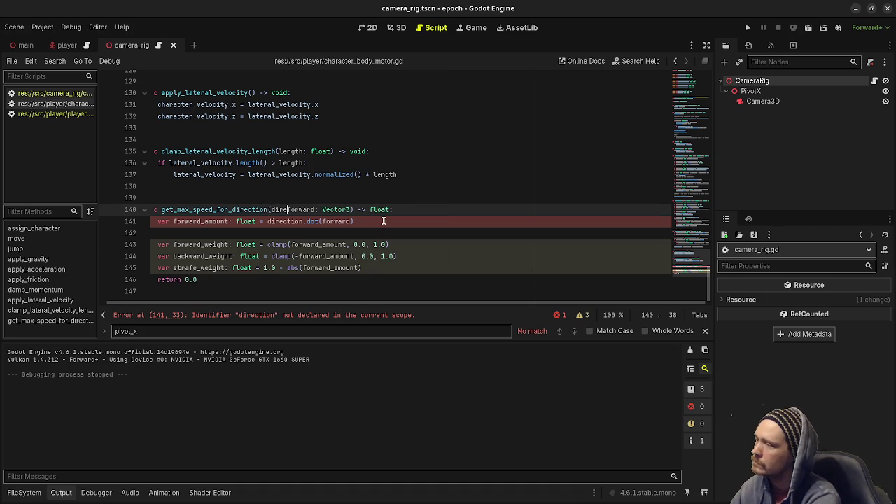
{"action": "type", "text": "or3,"}
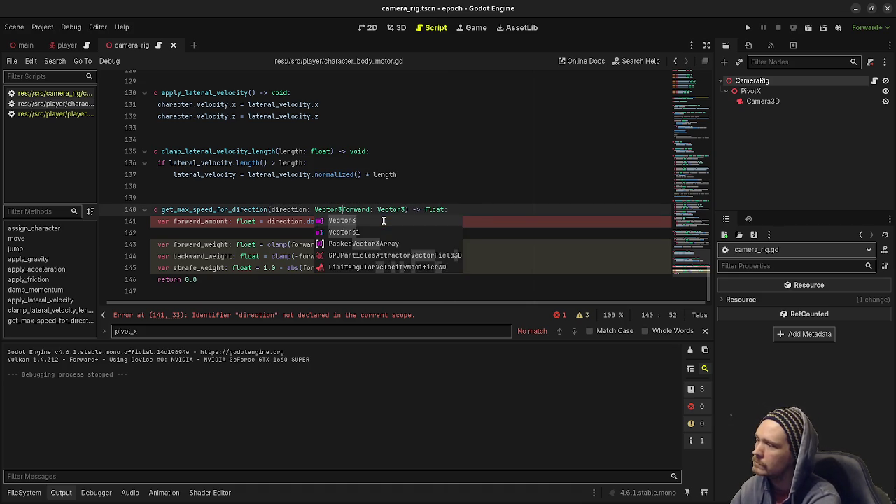
{"action": "left_click", "coordinate": [376, 277]}
{"action": "key", "text": "Return"}
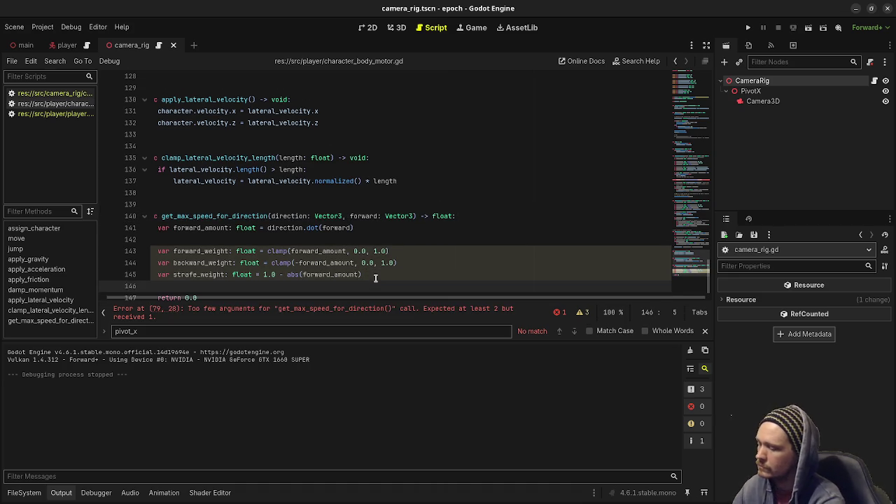
{"action": "scroll", "coordinate": [235, 266], "scroll_direction": "down", "scroll_amount": 1}
{"action": "left_click", "coordinate": [226, 277]}
{"action": "key", "text": "BackSpace"}
{"action": "key", "text": "BackSpace"}
{"action": "key", "text": "BackSpace"}
{"action": "type", "text": "forward_weight * forward_max_speed + backward_weight * backward_max_speed + strafe_weight * strafe_max_speed"}
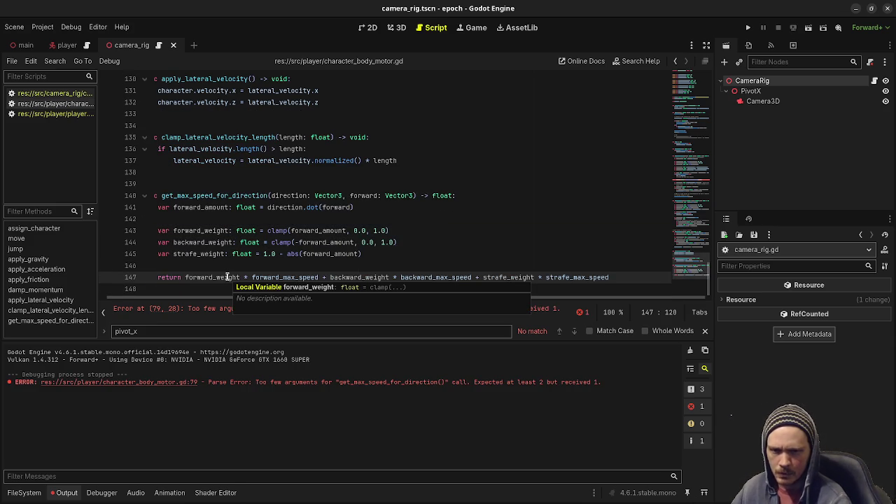
Fix the line 79 error by passing direction as the call's first argument.
{"action": "left_click", "coordinate": [316, 255]}
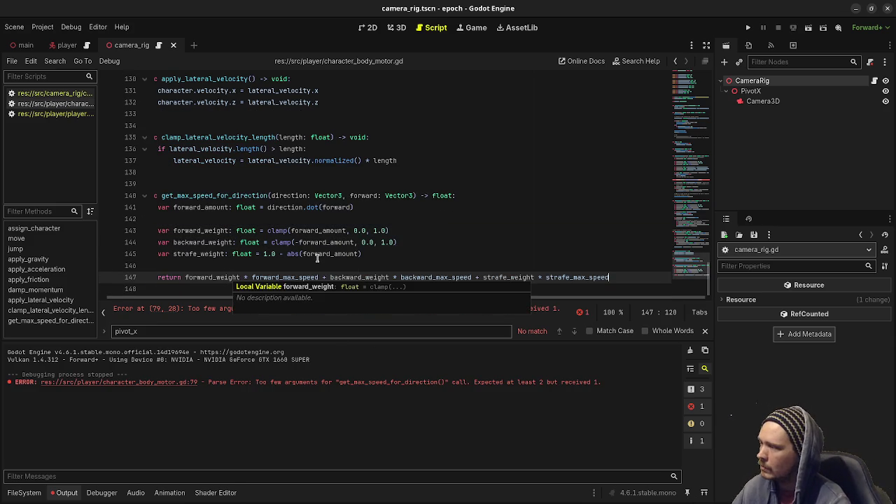
{"action": "left_click", "coordinate": [224, 309]}
{"action": "scroll", "coordinate": [342, 189], "scroll_direction": "up", "scroll_amount": 3}
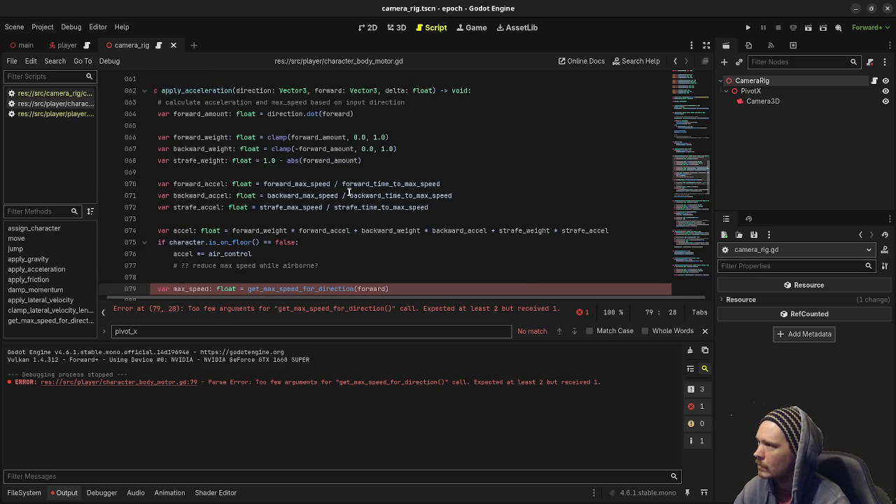
{"action": "scroll", "coordinate": [350, 224], "scroll_direction": "down", "scroll_amount": 1}
{"action": "left_click", "coordinate": [357, 254]}
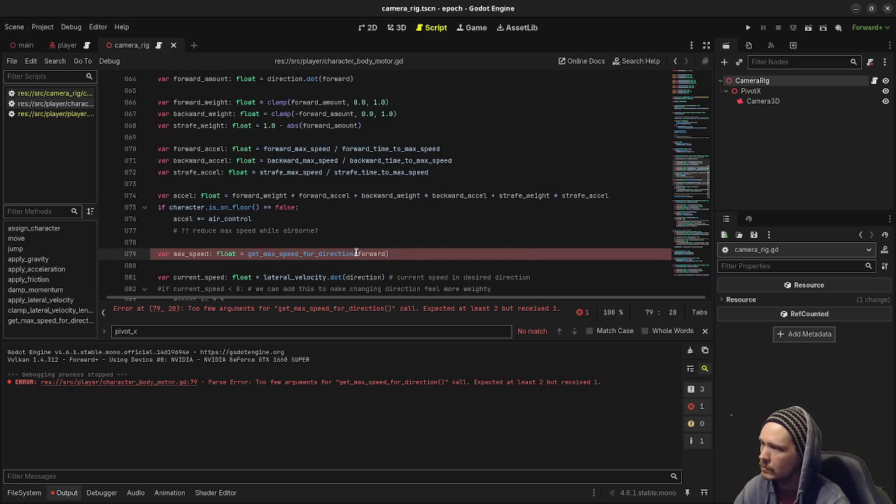
{"action": "type", "text": "direction,"}
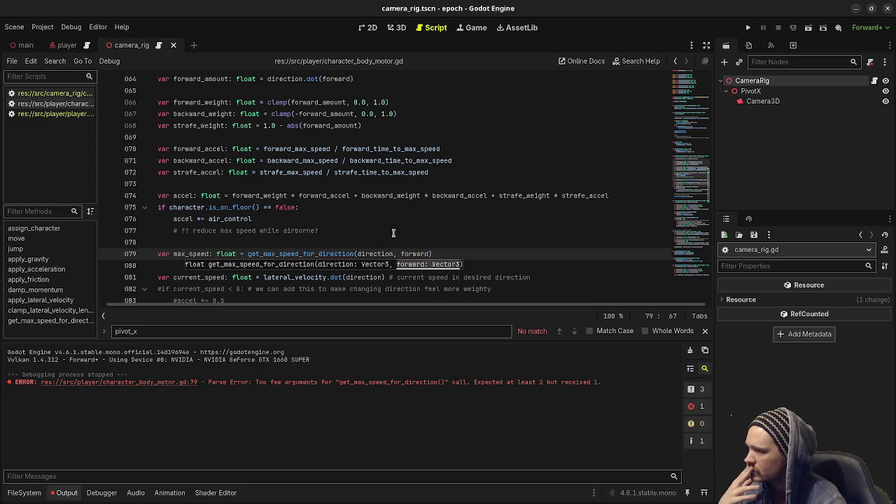
{"action": "left_click", "coordinate": [63, 93]}
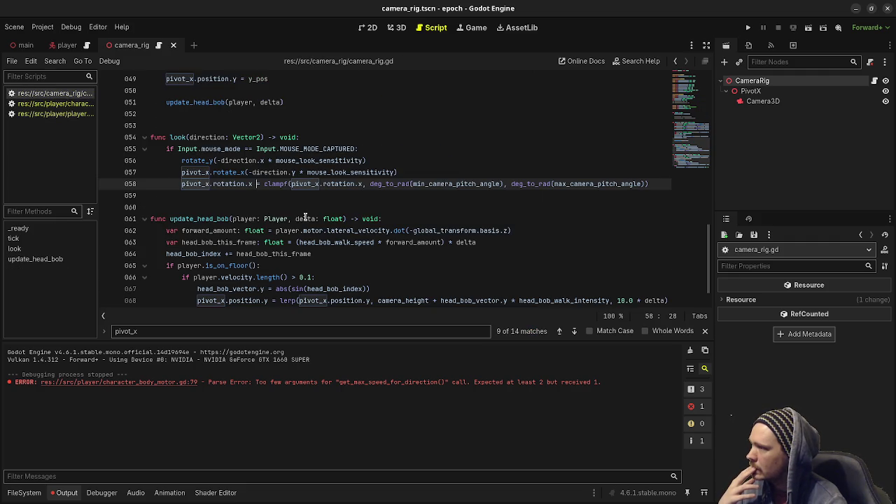
In player.gd, delete the camera_rig.tick call and the old camera export and pivot variables.
{"action": "scroll", "coordinate": [305, 218], "scroll_direction": "down", "scroll_amount": 1}
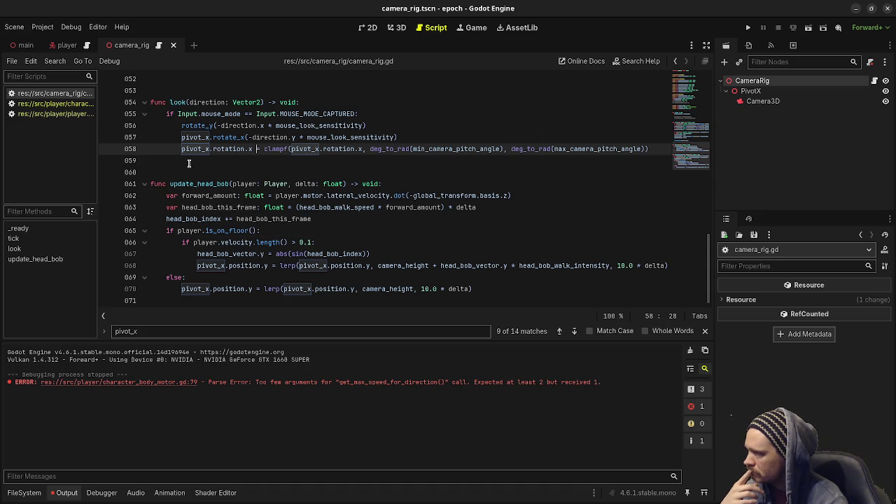
{"action": "left_click", "coordinate": [75, 116]}
{"action": "key", "text": "Home"}
{"action": "key", "text": "shift+End"}
{"action": "key", "text": "BackSpace"}
{"action": "key", "text": "BackSpace"}
{"action": "key", "text": "F3"}
{"action": "key", "text": "ctrl+z"}
{"action": "key", "text": "ctrl+z"}
{"action": "key", "text": "ctrl+z"}
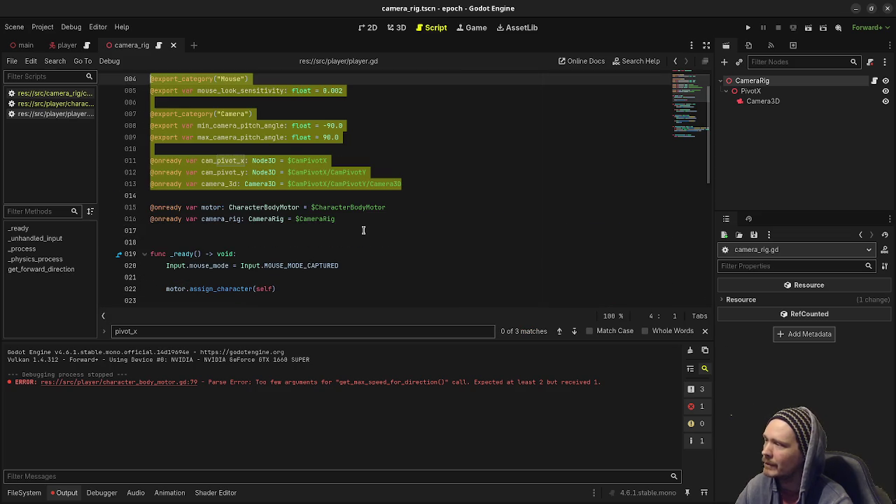
{"action": "key", "text": "BackSpace"}
Rename the cam_pivot_x references to camera_rig in player.gd's movement code.
{"action": "scroll", "coordinate": [363, 231], "scroll_direction": "up", "scroll_amount": 1}
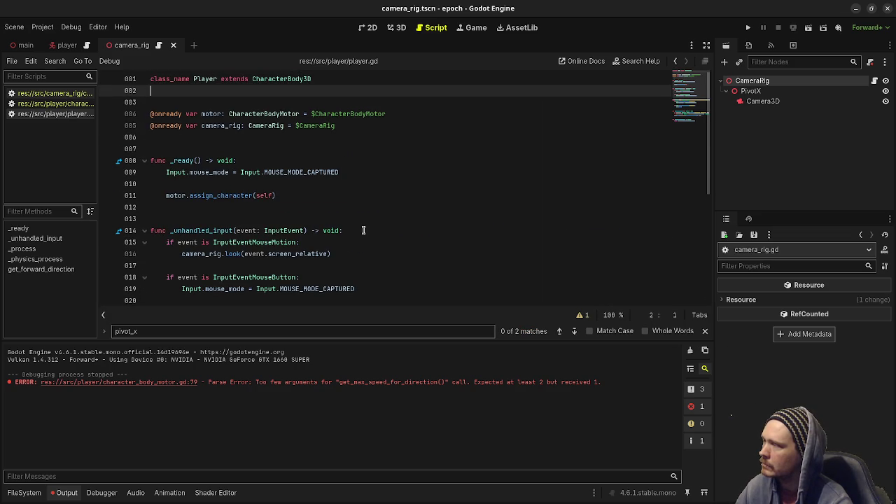
{"action": "key", "text": "F3"}
{"action": "type", "text": "era_rig"}
{"action": "scroll", "coordinate": [363, 230], "scroll_direction": "down", "scroll_amount": 1}
{"action": "key", "text": "ctrl+z"}
{"action": "key", "text": "ctrl+z"}
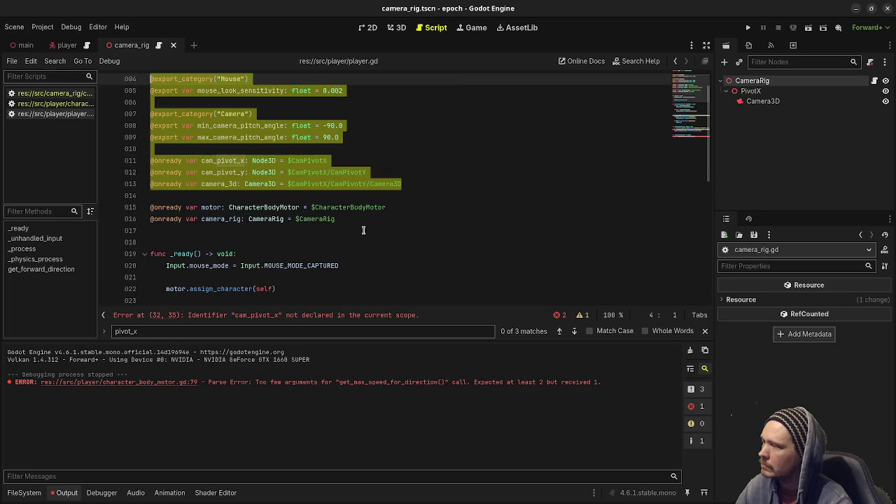
{"action": "key", "text": "ctrl+shift+z"}
{"action": "key", "text": "ctrl+shift+z"}
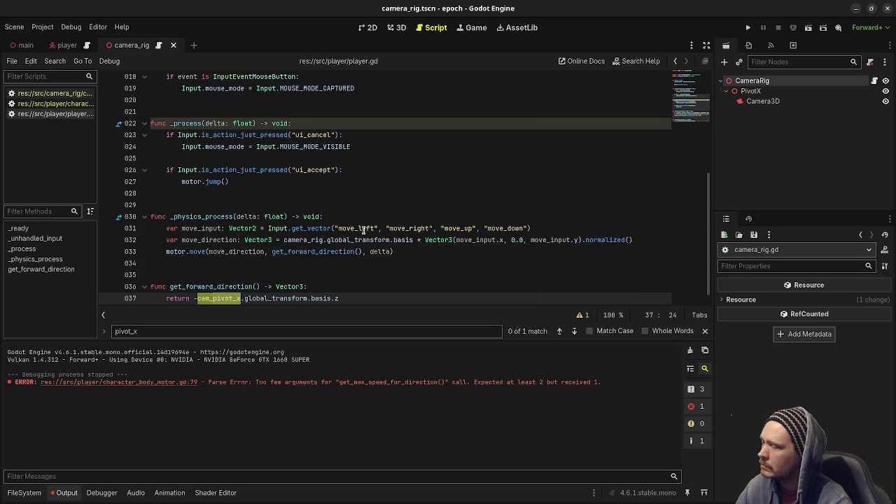
{"action": "key", "text": "ctrl+shift+z"}
{"action": "key", "text": "ctrl+z"}
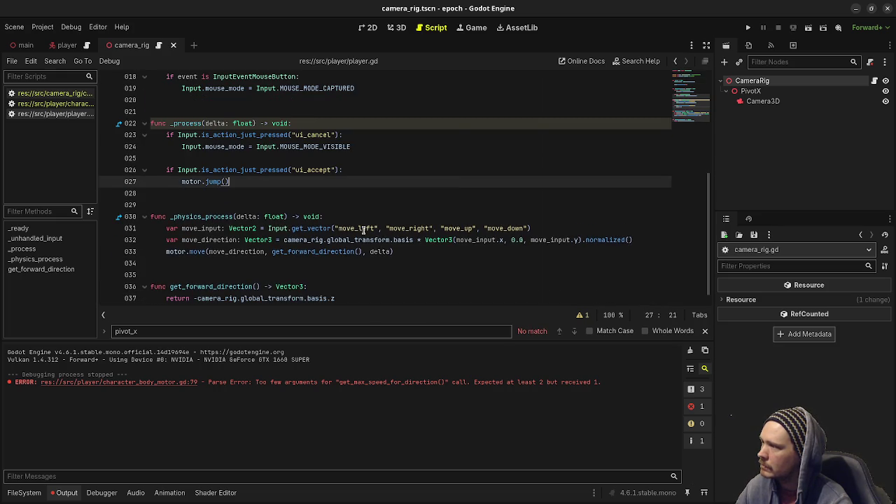
{"action": "key", "text": "ctrl+shift+z"}
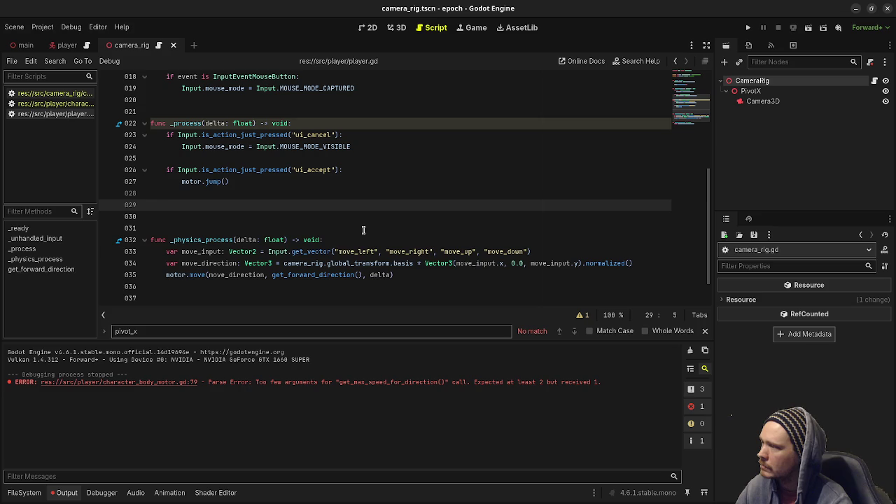
{"action": "key", "text": "ctrl+z"}
{"action": "scroll", "coordinate": [363, 230], "scroll_direction": "up", "scroll_amount": 6}
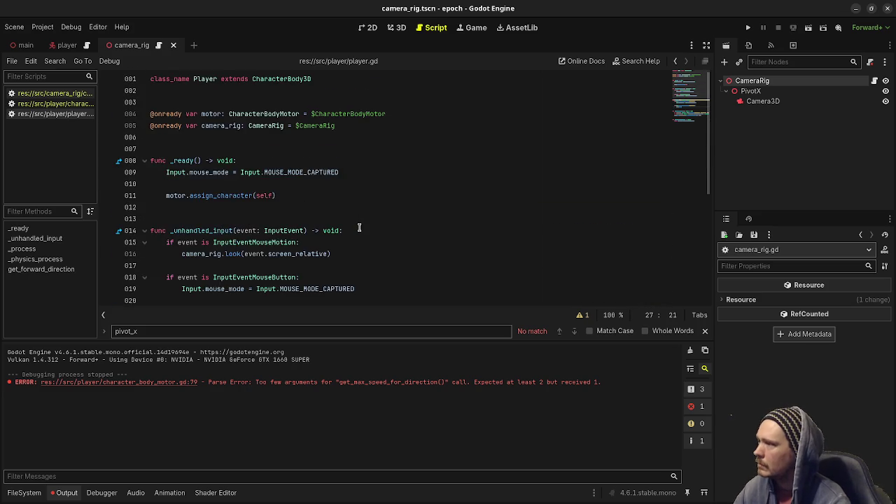
{"action": "scroll", "coordinate": [363, 231], "scroll_direction": "down", "scroll_amount": 6}
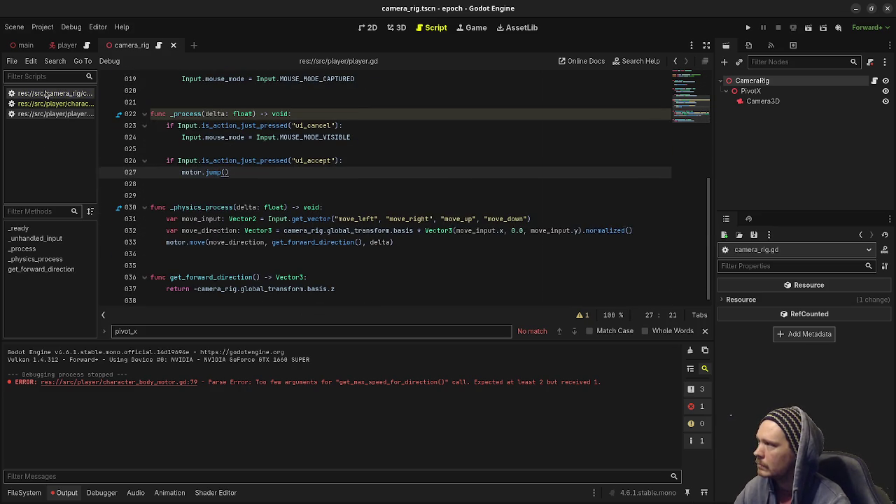
{"action": "left_click", "coordinate": [49, 93]}
{"action": "left_click", "coordinate": [294, 208]}
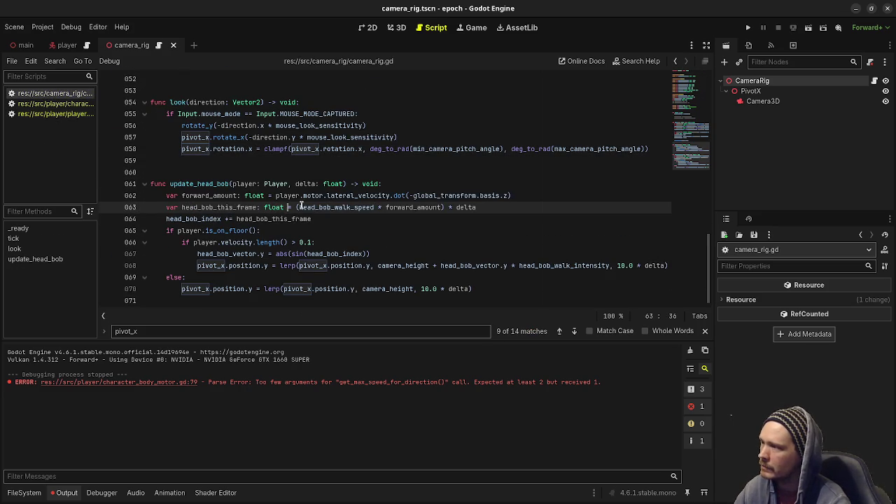
Drop forward_amount so the head bob uses head_bob_walk_speed * delta, then run the game.
{"action": "left_click", "coordinate": [402, 209]}
{"action": "double_click", "coordinate": [402, 209]}
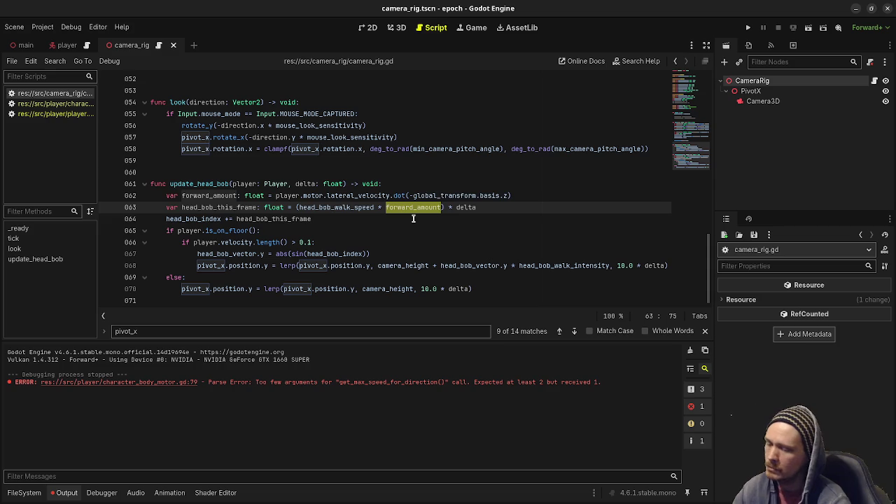
{"action": "key", "text": "BackSpace"}
{"action": "key", "text": "BackSpace"}
{"action": "key", "text": "BackSpace"}
{"action": "left_click", "coordinate": [525, 200]}
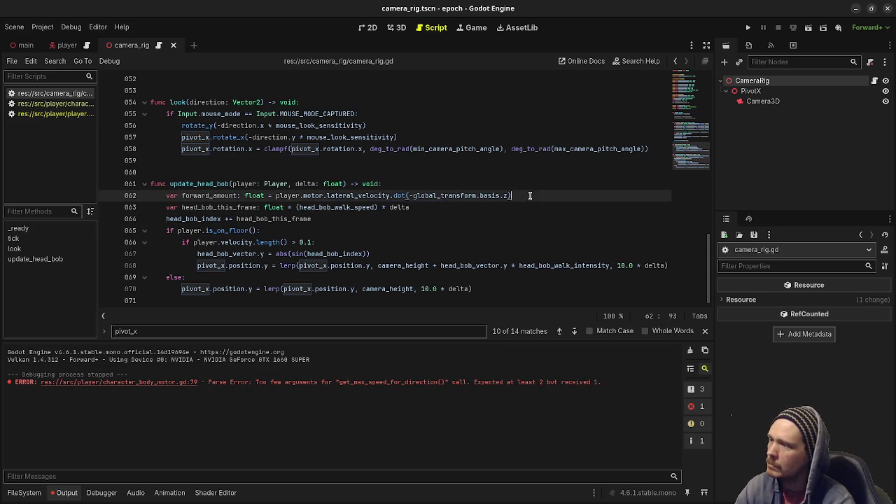
{"action": "key", "text": "shift+Up"}
{"action": "key", "text": "BackSpace"}
{"action": "left_click", "coordinate": [379, 196]}
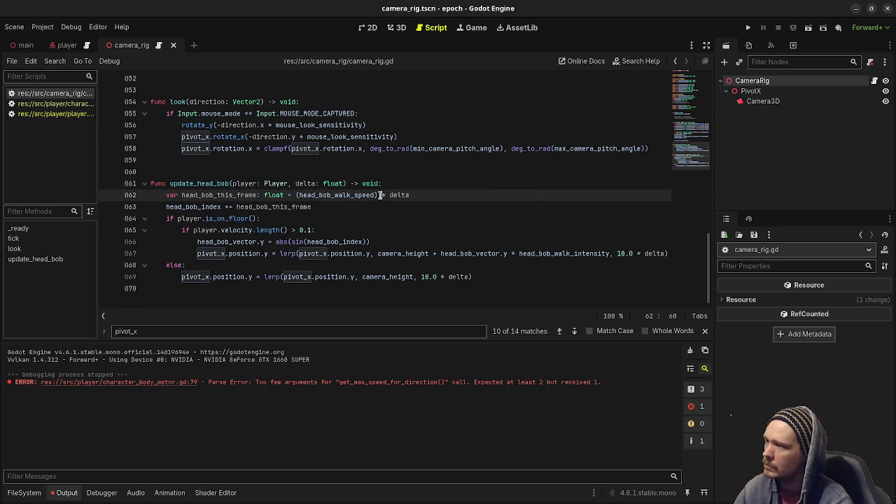
{"action": "key", "text": "BackSpace"}
{"action": "left_click", "coordinate": [299, 197]}
{"action": "key", "text": "BackSpace"}
{"action": "key", "text": "F5"}
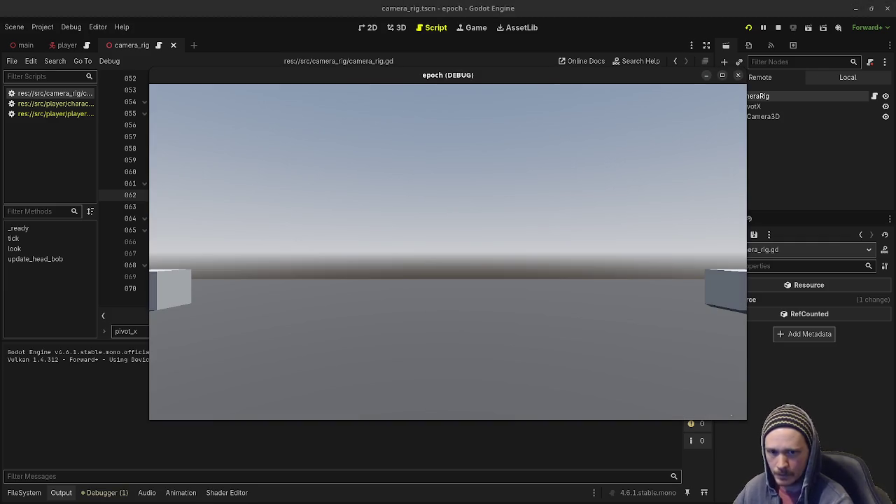
Walk among the cubes to watch the head bob, then stop the game.
{"action": "mouse_move", "coordinate": [448, 252]}
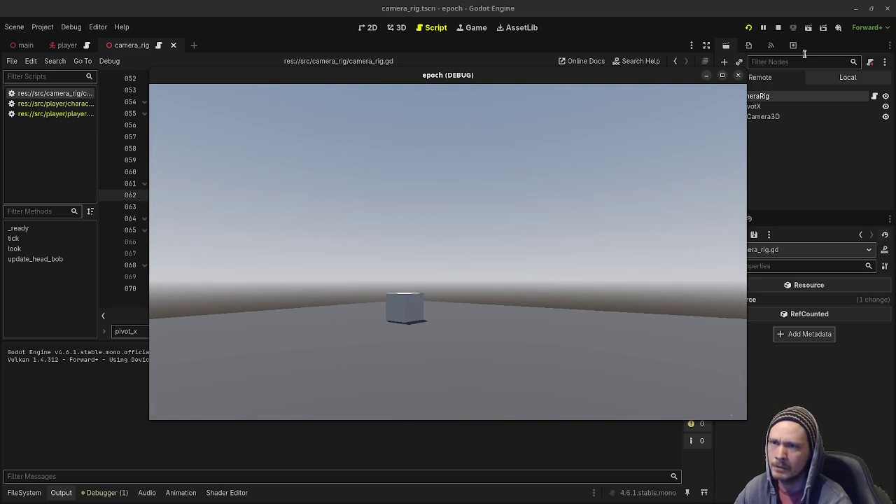
{"action": "left_click", "coordinate": [779, 28]}
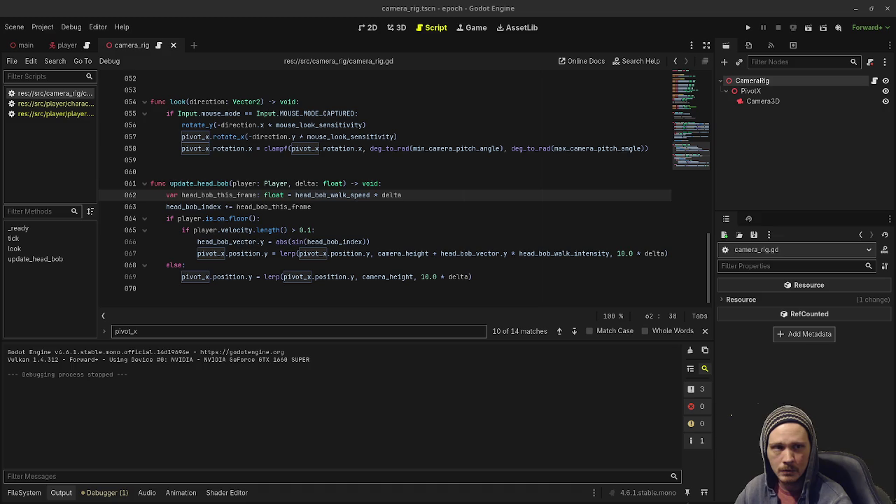
Launch the project with F5 so it opens in the debug window.
{"action": "key", "text": "F5"}
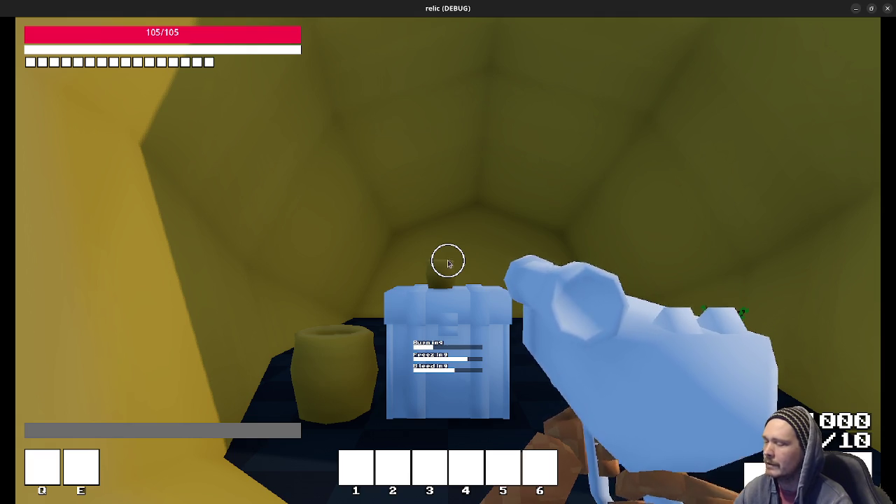
Walk out of the yellow dome and back in, up to the green plant.
{"action": "key", "text": "s"}
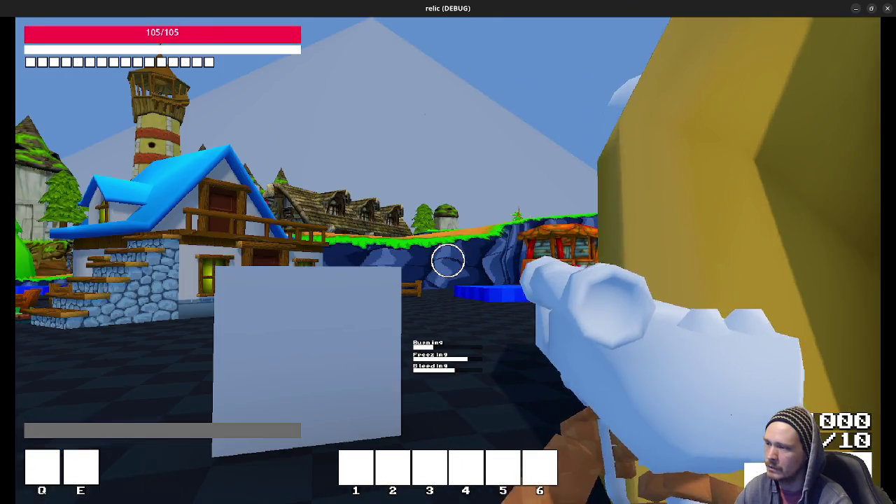
{"action": "key", "text": "s"}
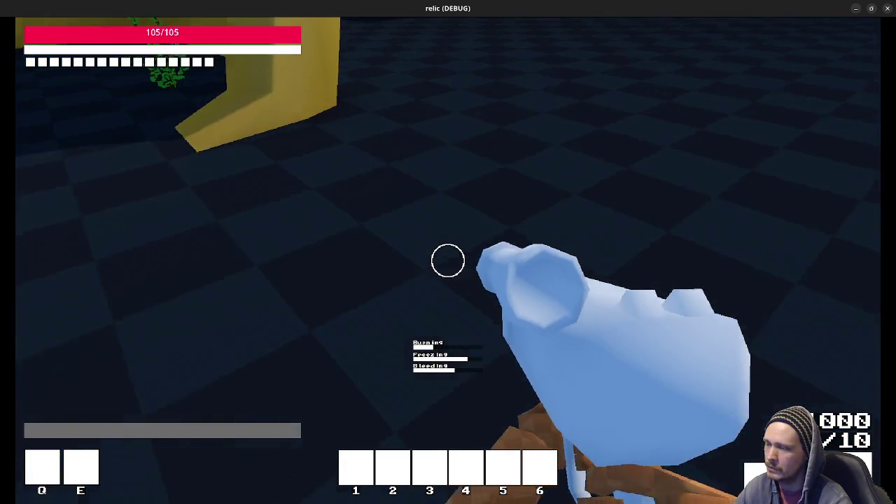
{"action": "key", "text": "w"}
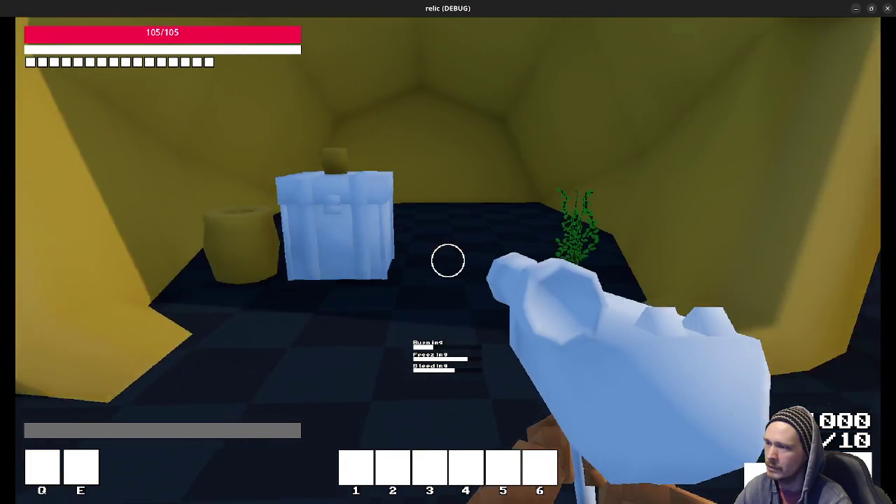
{"action": "key", "text": "w"}
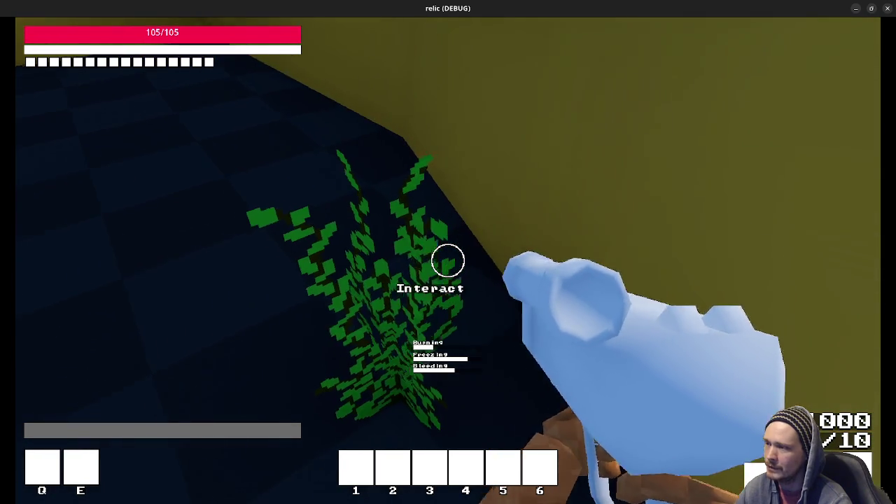
Toggle the inventory panels, then move the herb from the backpack into the blue storage chest.
{"action": "key", "text": "Tab"}
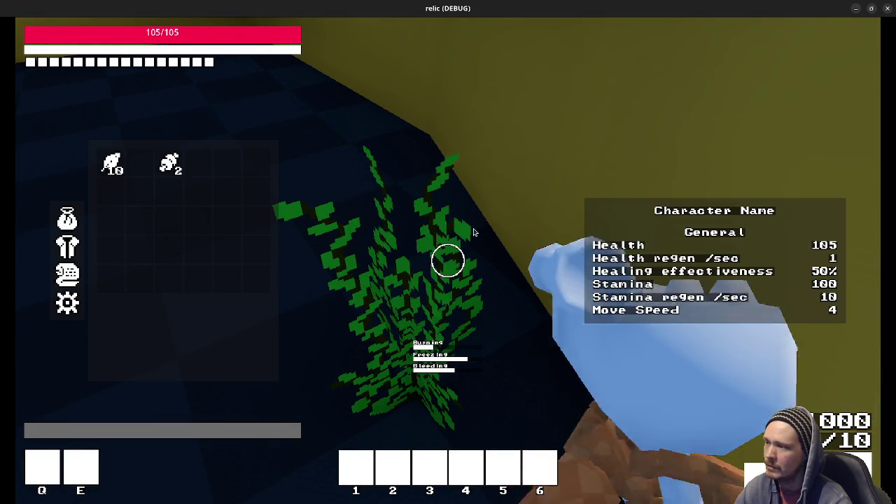
{"action": "key", "text": "Tab"}
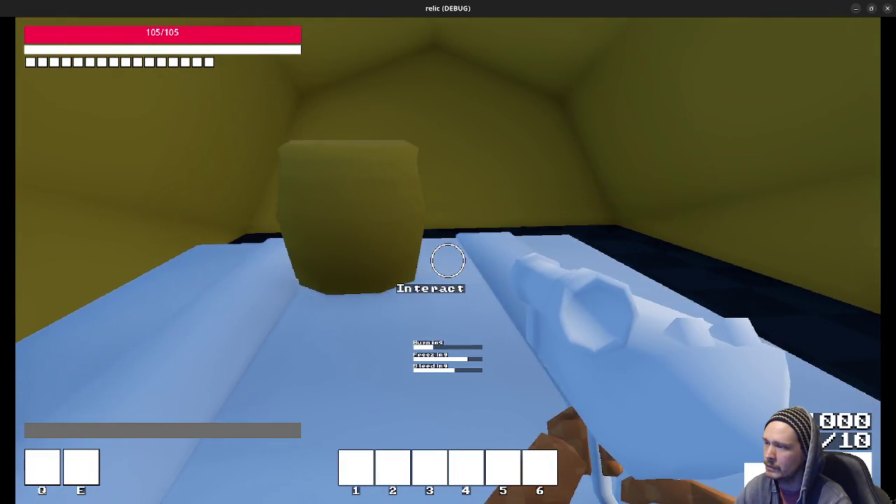
{"action": "key", "text": "f"}
{"action": "left_click", "coordinate": [140, 181]}
{"action": "key", "text": "Tab"}
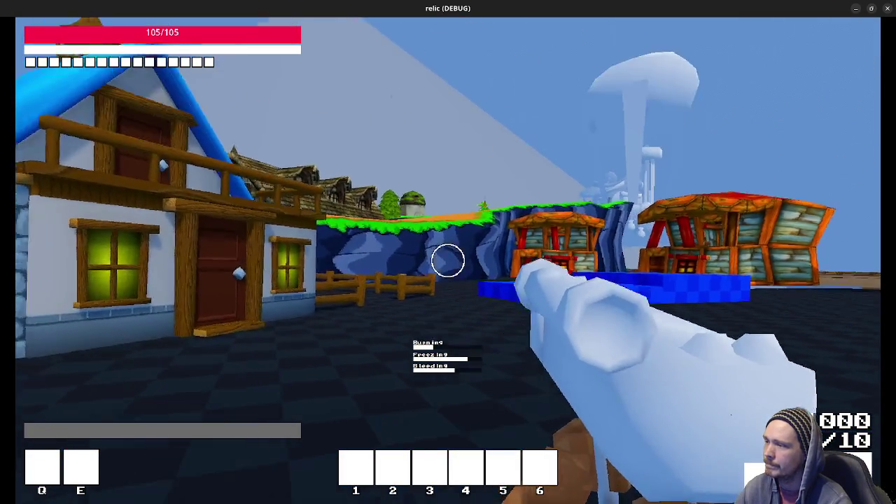
Punch with the fist, swap to the pistol and fire it.
{"action": "left_click", "coordinate": [448, 261]}
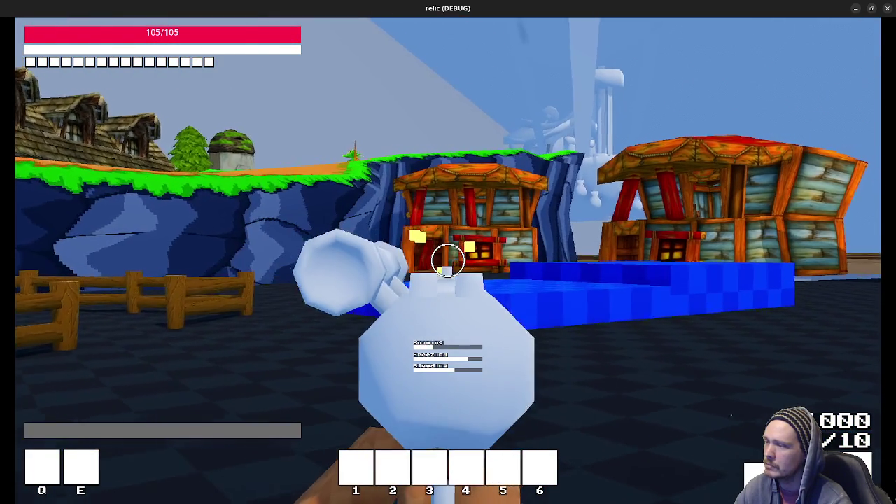
{"action": "scroll", "coordinate": [448, 260], "scroll_direction": "down", "scroll_amount": 1}
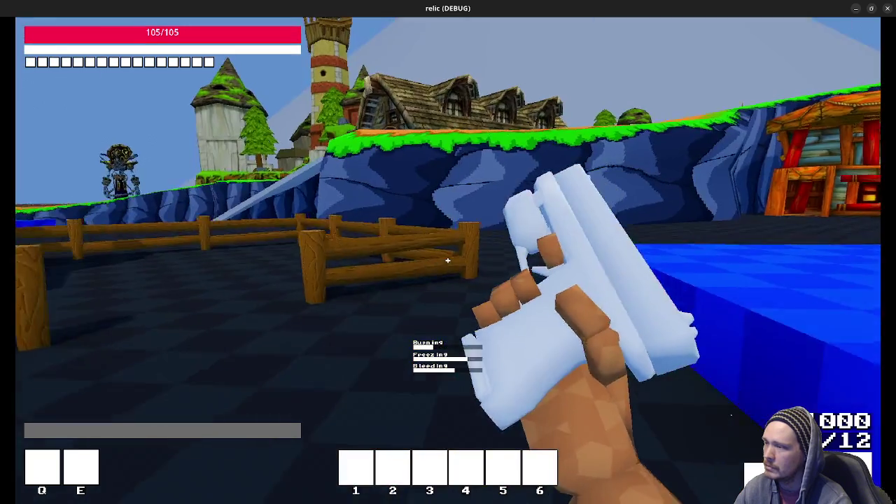
{"action": "left_click", "coordinate": [448, 260]}
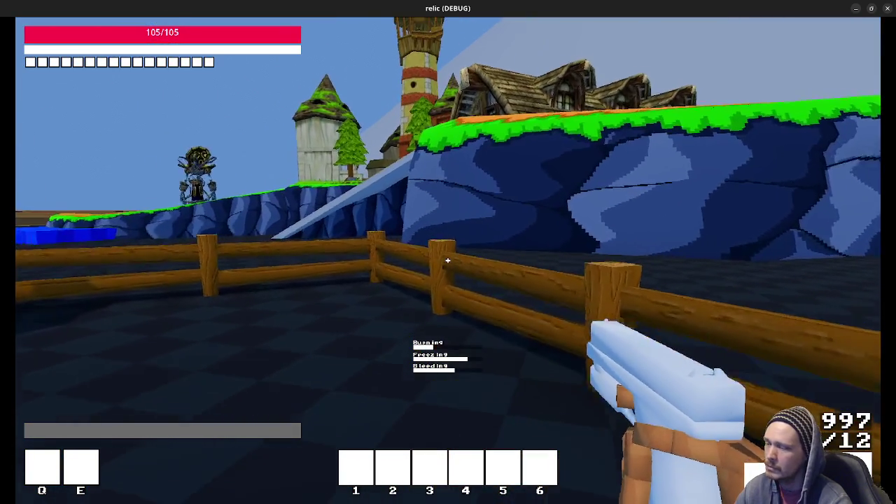
Sprint up the orange path toward the town and white arch, then close the game.
{"action": "key", "text": "space"}
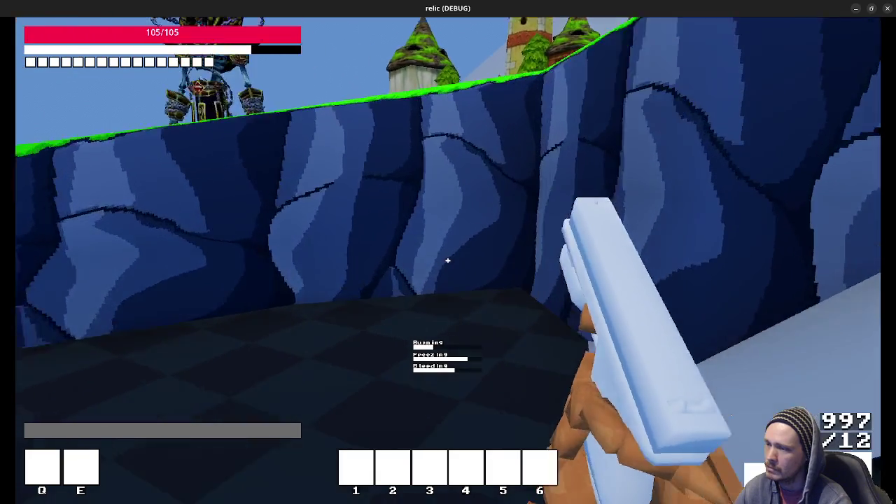
{"action": "key", "text": "w"}
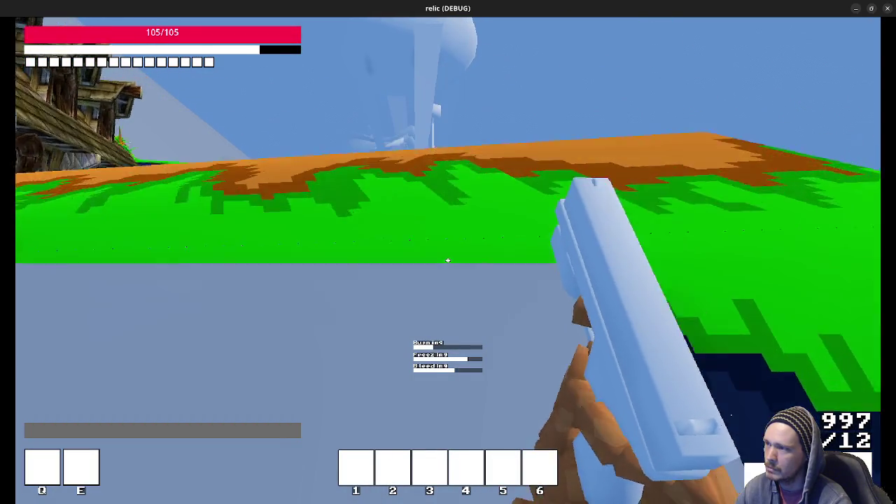
{"action": "key", "text": "space"}
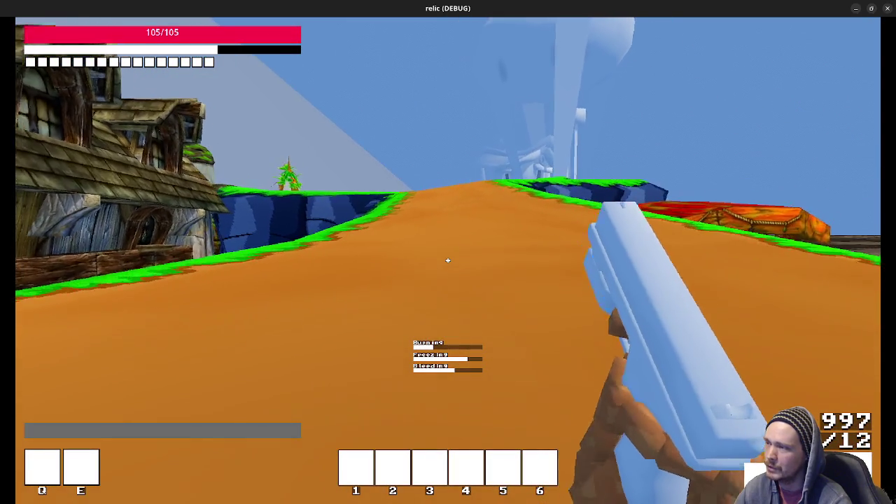
{"action": "key", "text": "w"}
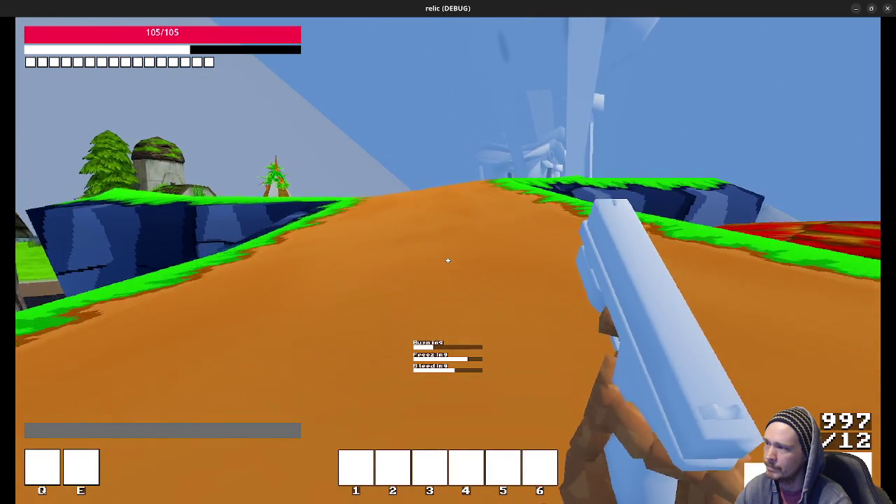
{"action": "key", "text": "w"}
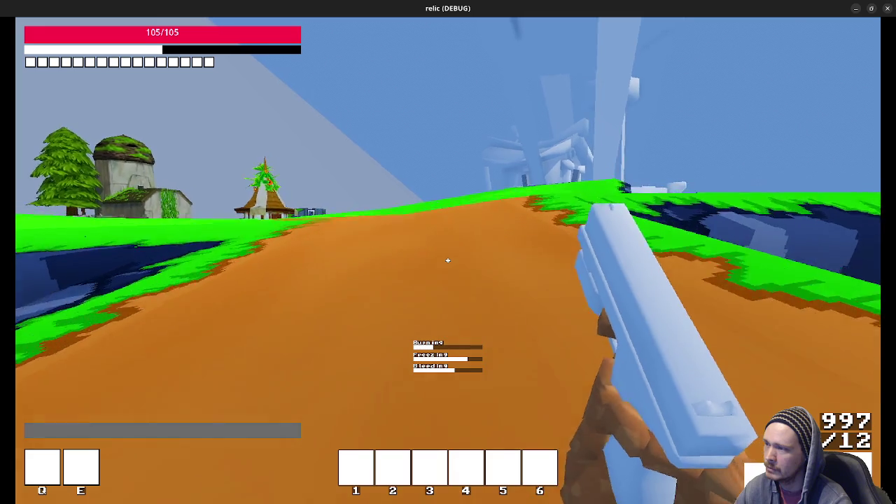
{"action": "key", "text": "w"}
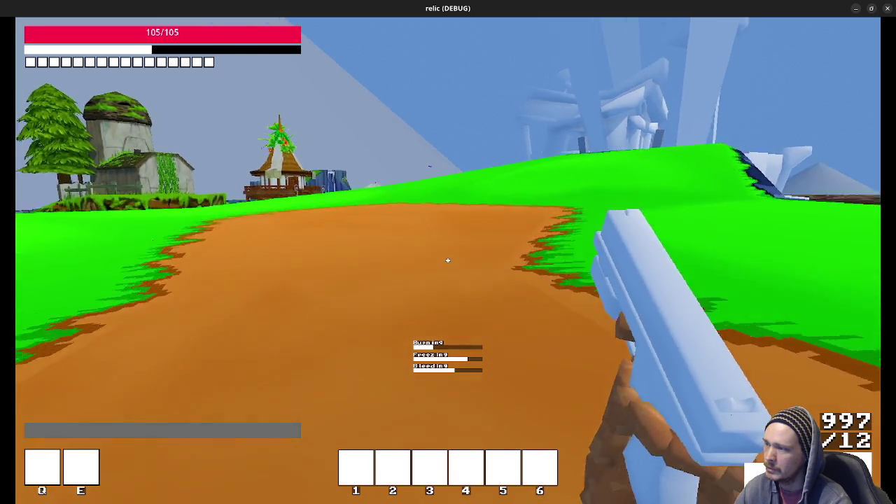
{"action": "key", "text": "w"}
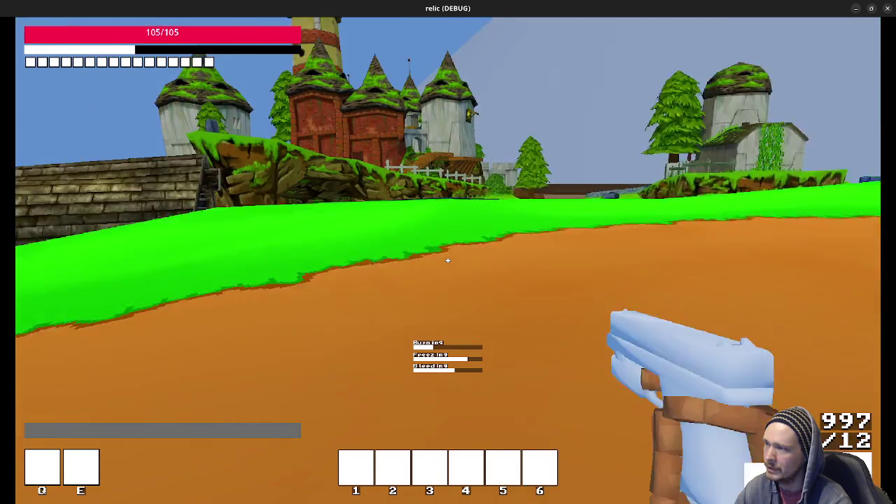
{"action": "key", "text": "w"}
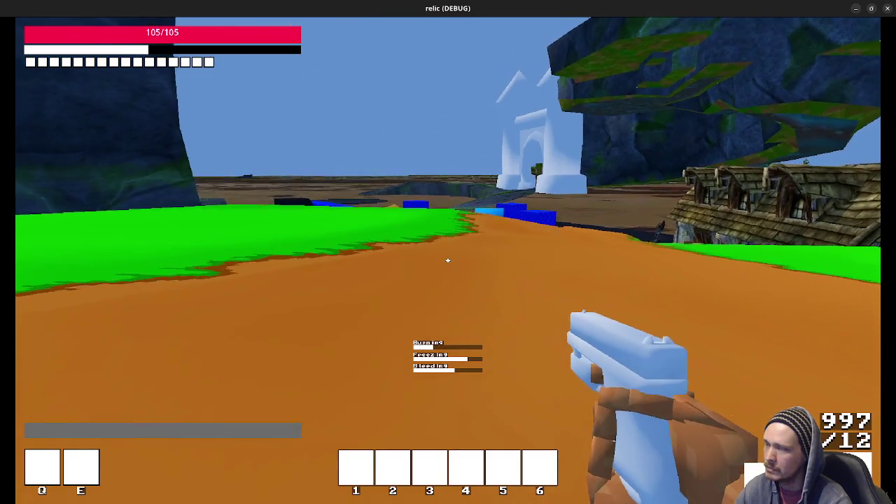
{"action": "left_click", "coordinate": [885, 9]}
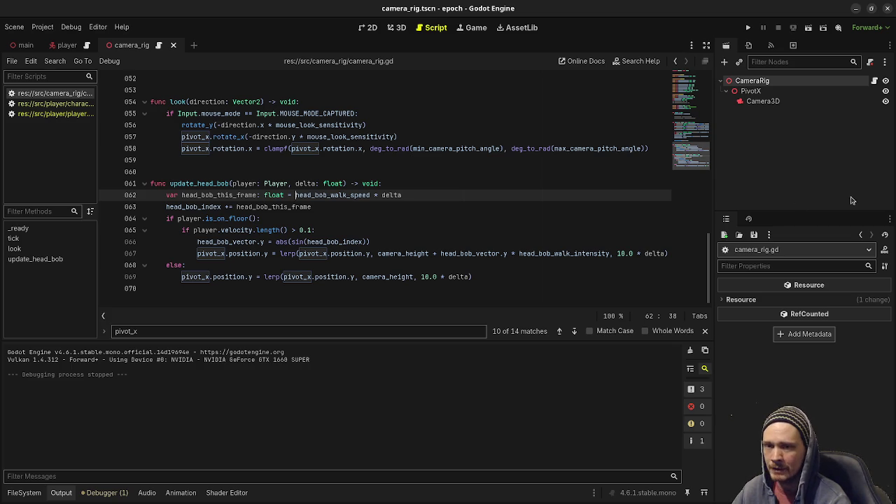
Minimize VS Code and start closing Aseprite, bringing up its save-changes prompt.
{"action": "key", "text": "alt+Tab"}
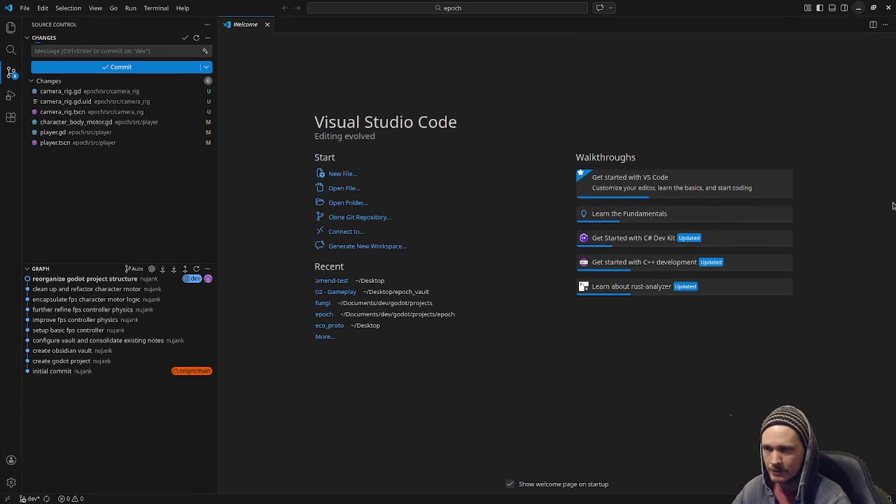
{"action": "left_click", "coordinate": [860, 9]}
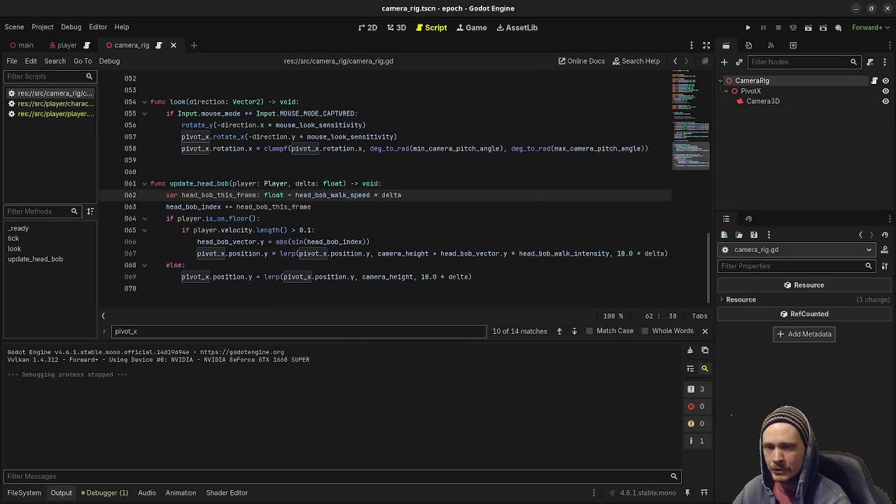
{"action": "key", "text": "alt+Tab"}
{"action": "left_click", "coordinate": [887, 9]}
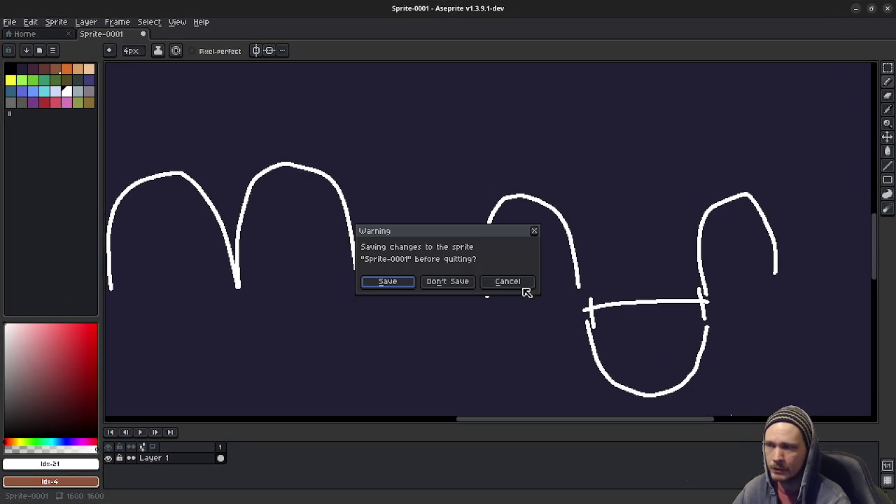
Choose Don't Save to discard the sine-wave sketch and quit Aseprite.
{"action": "left_click", "coordinate": [470, 284]}
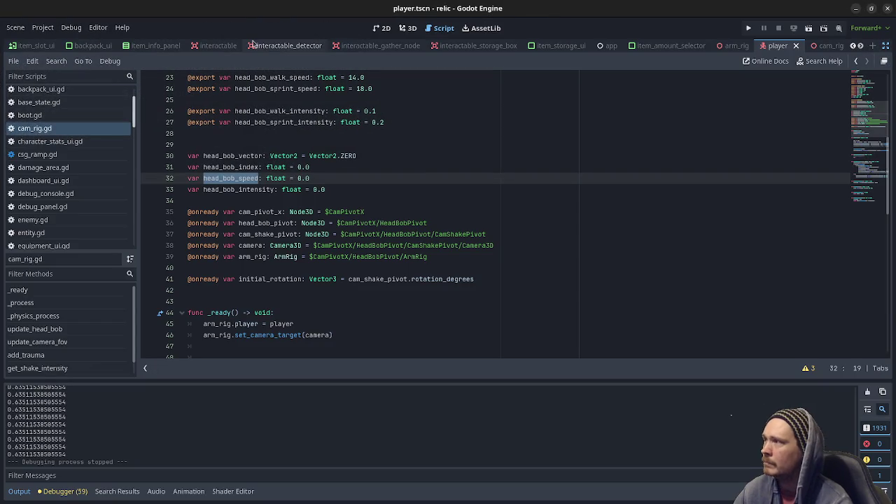
Show player.tscn in the 3D workspace, then run the relic project with F5.
{"action": "left_click", "coordinate": [401, 30]}
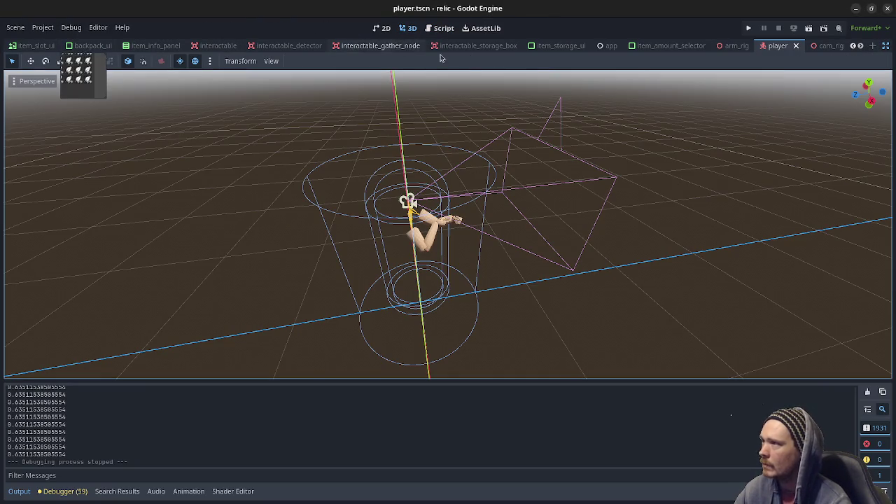
{"action": "scroll", "coordinate": [427, 46], "scroll_direction": "up", "scroll_amount": 6}
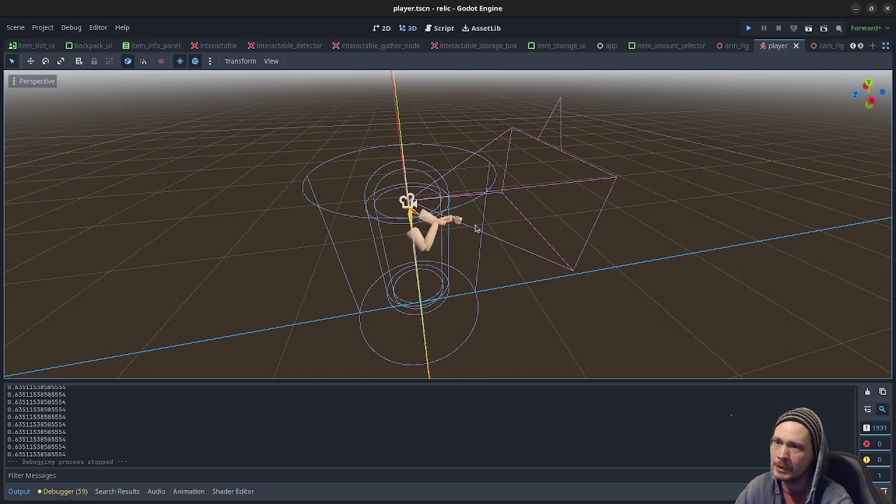
{"action": "key", "text": "F5"}
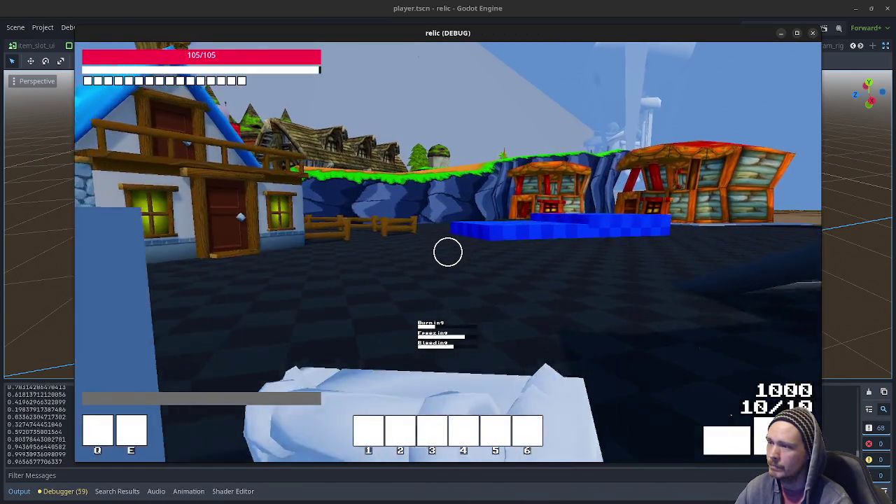
Walk past the fence, up the blue cliff and along the orange slope toward the houses.
{"action": "key", "text": "w"}
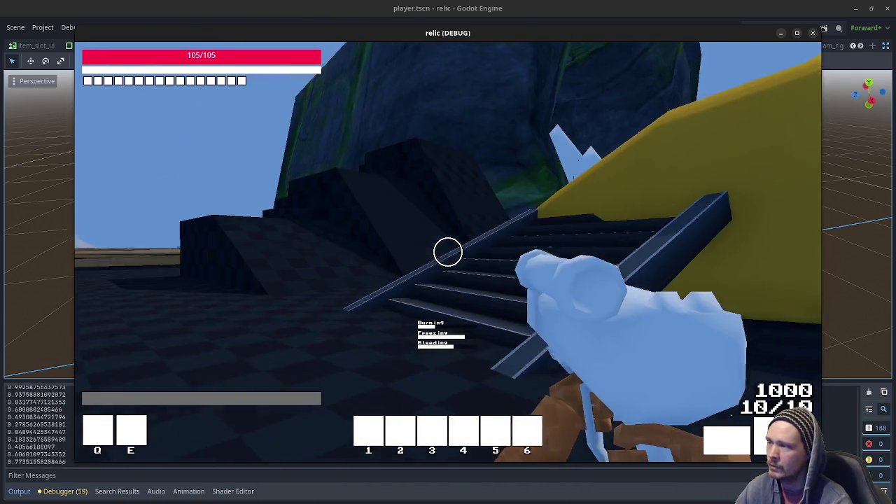
{"action": "mouse_move", "coordinate": [448, 252]}
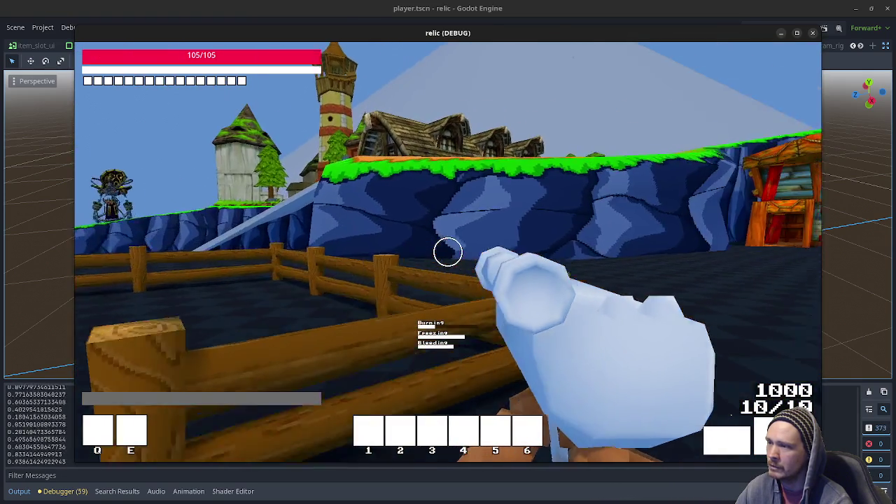
{"action": "key", "text": "w"}
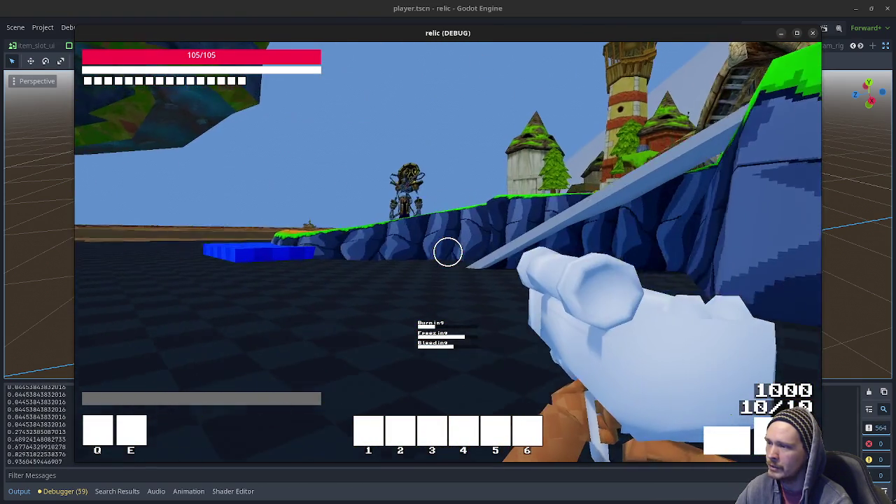
{"action": "key", "text": "w"}
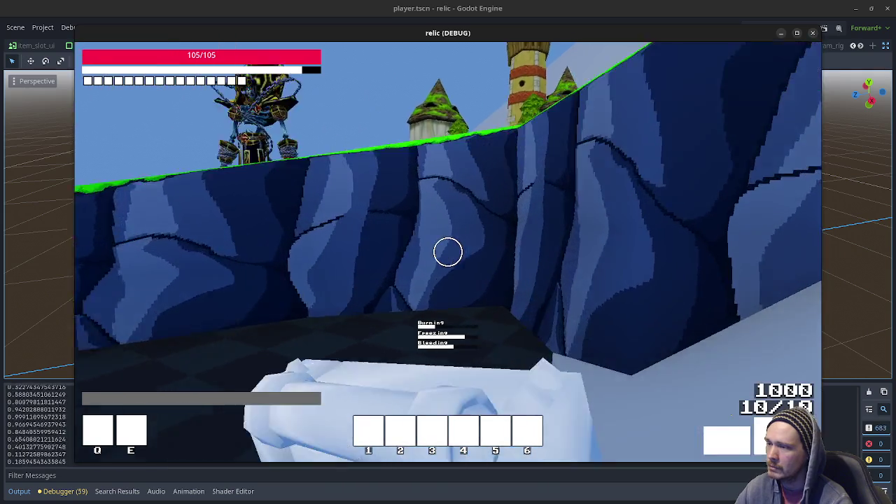
{"action": "key", "text": "w"}
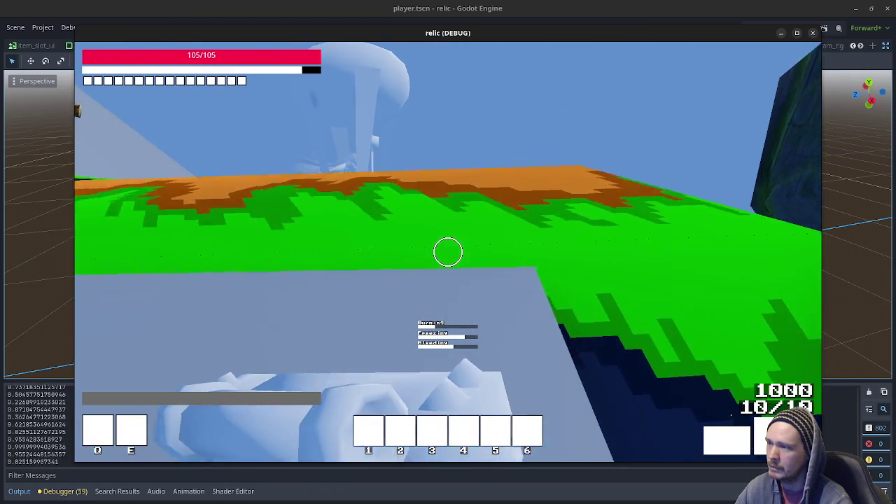
{"action": "key", "text": "w"}
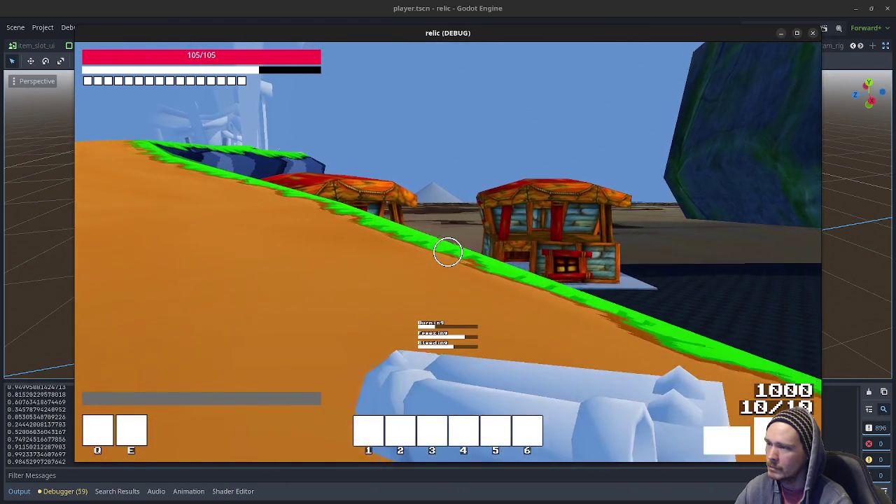
{"action": "key", "text": "w"}
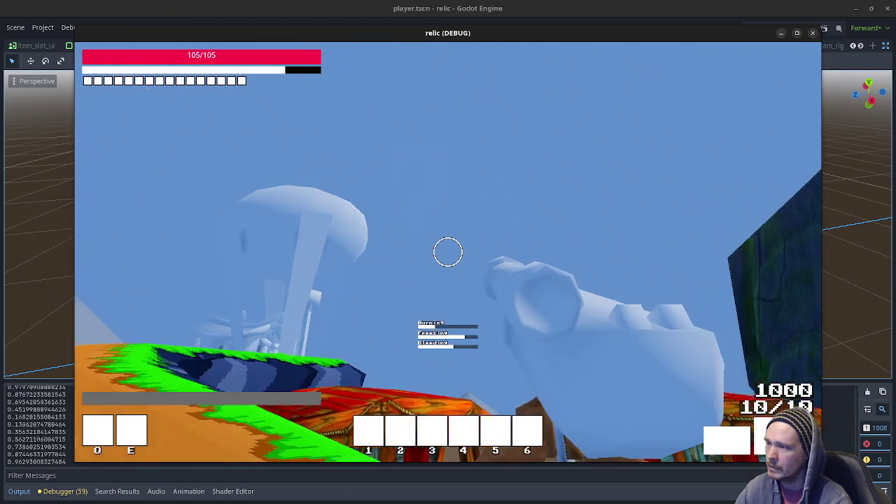
{"action": "key", "text": "w"}
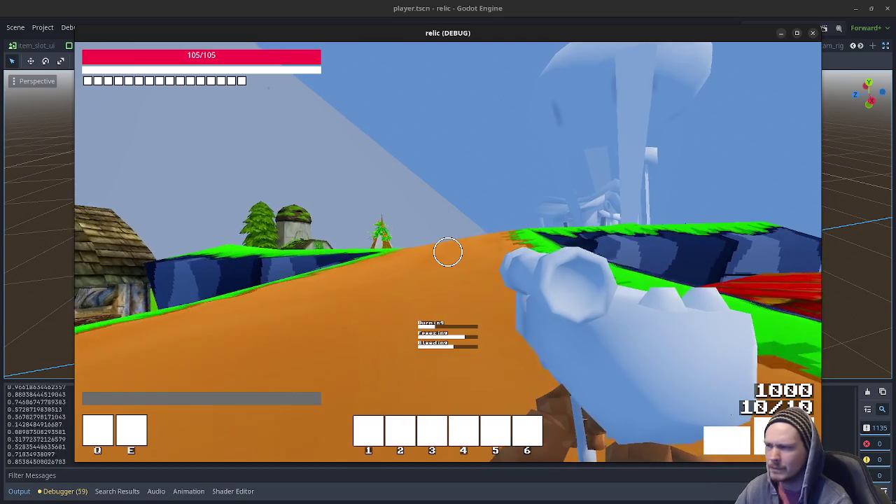
{"action": "key", "text": "w"}
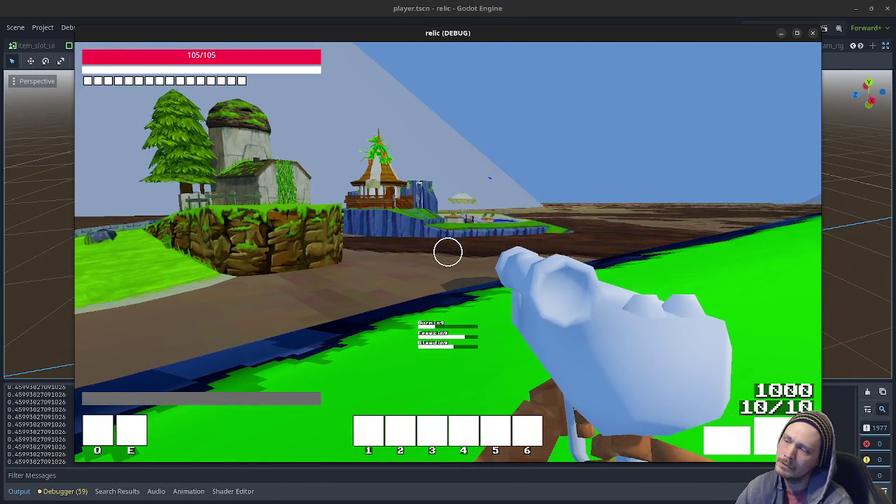
Climb the green slope through the icy pillars and over the ice wall onto brown terrain.
{"action": "key", "text": "w"}
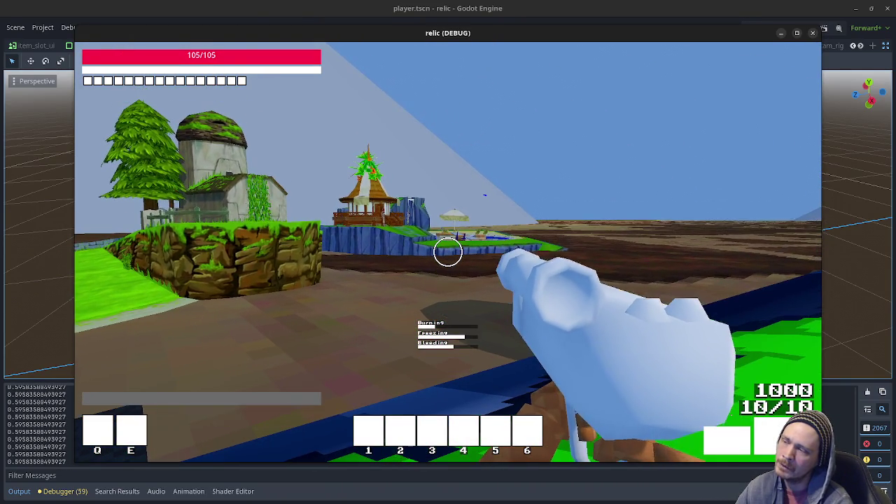
{"action": "key", "text": "w"}
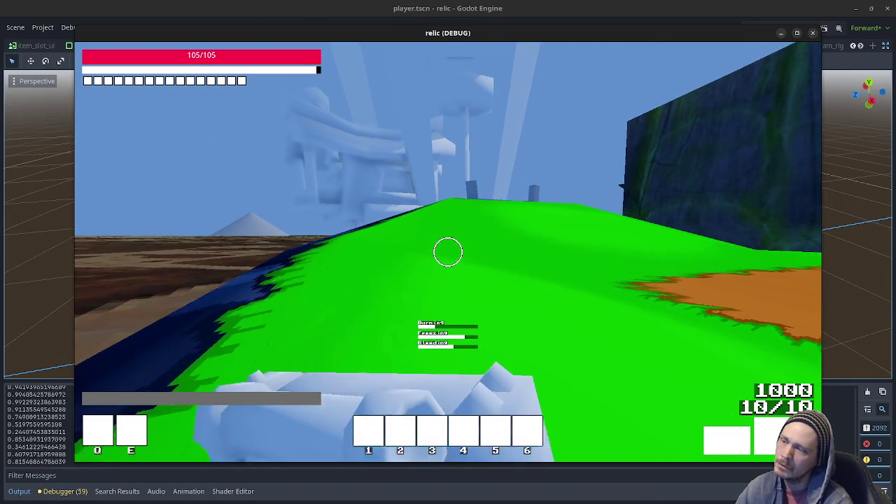
{"action": "key", "text": "w"}
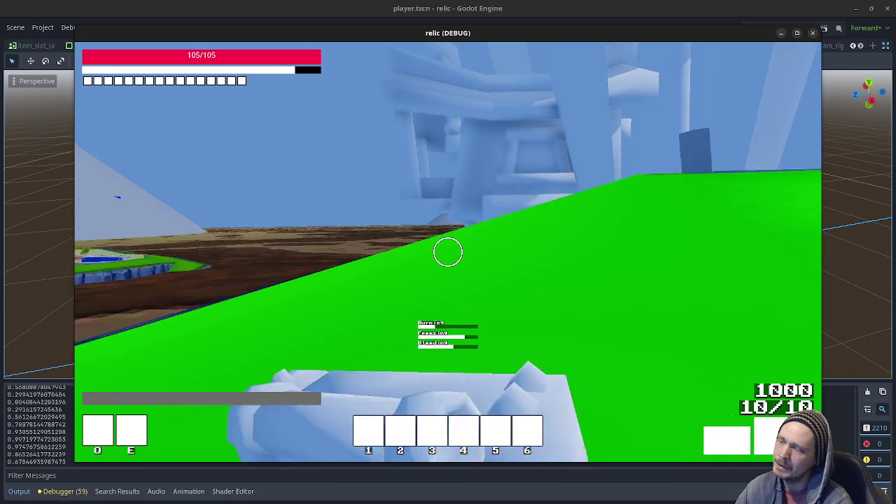
{"action": "key", "text": "w"}
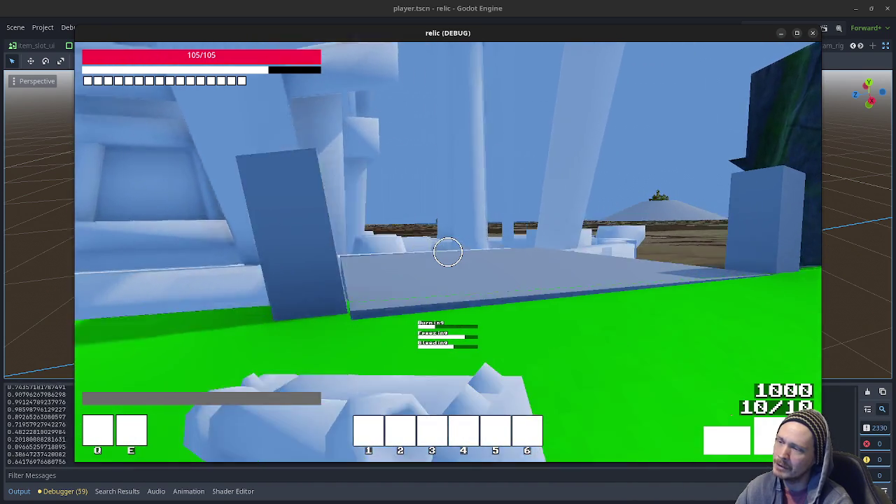
{"action": "key", "text": "w"}
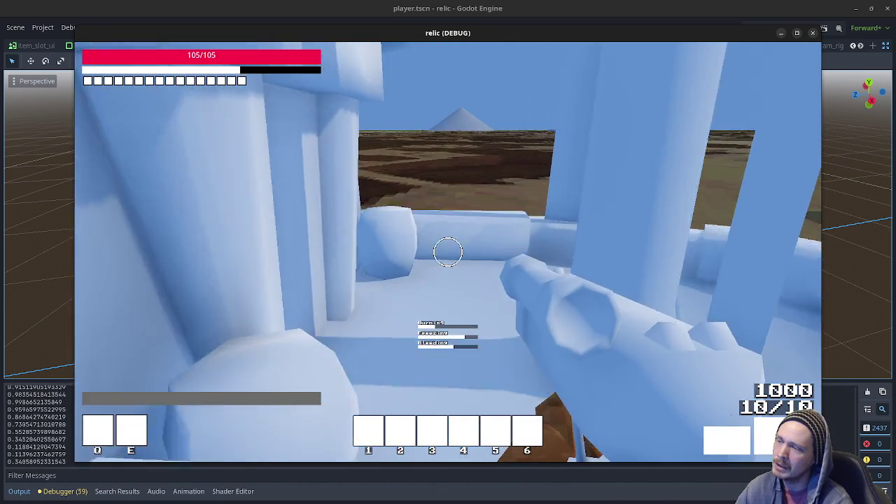
{"action": "key", "text": "space"}
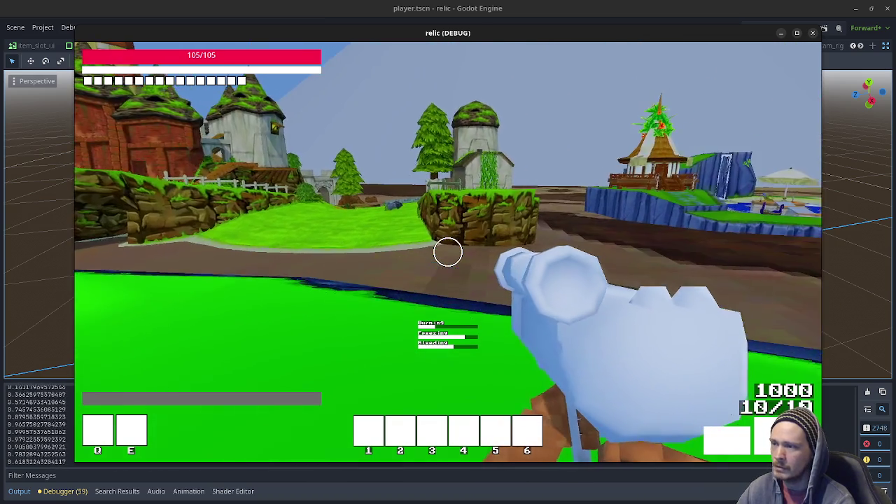
Release input capture with Escape and close the running game.
{"action": "mouse_move", "coordinate": [448, 251]}
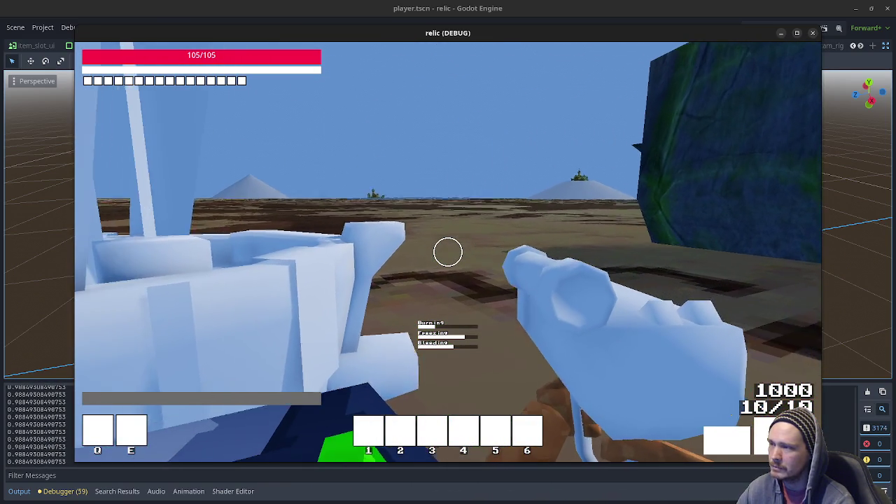
{"action": "key", "text": "Escape"}
{"action": "left_click", "coordinate": [812, 34]}
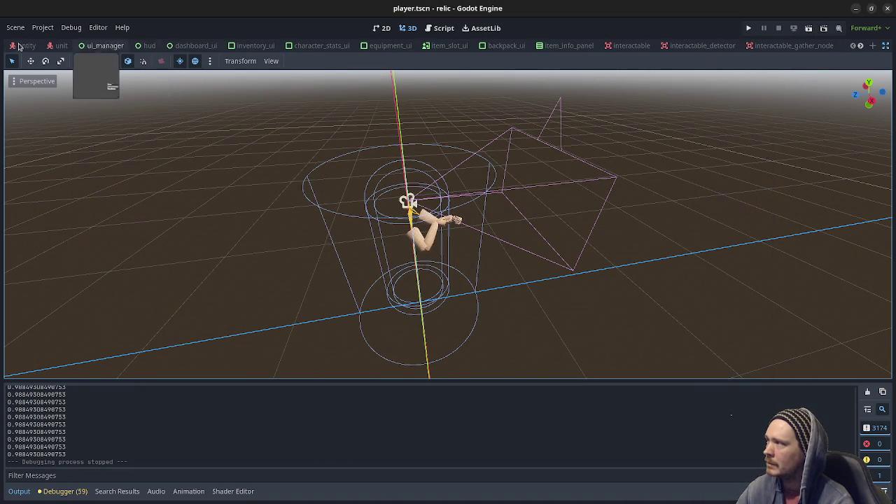
Scroll the scene tab bar and open game.tscn to view the level's terrain.
{"action": "scroll", "coordinate": [504, 46], "scroll_direction": "down", "scroll_amount": 9}
{"action": "scroll", "coordinate": [556, 49], "scroll_direction": "down", "scroll_amount": 5}
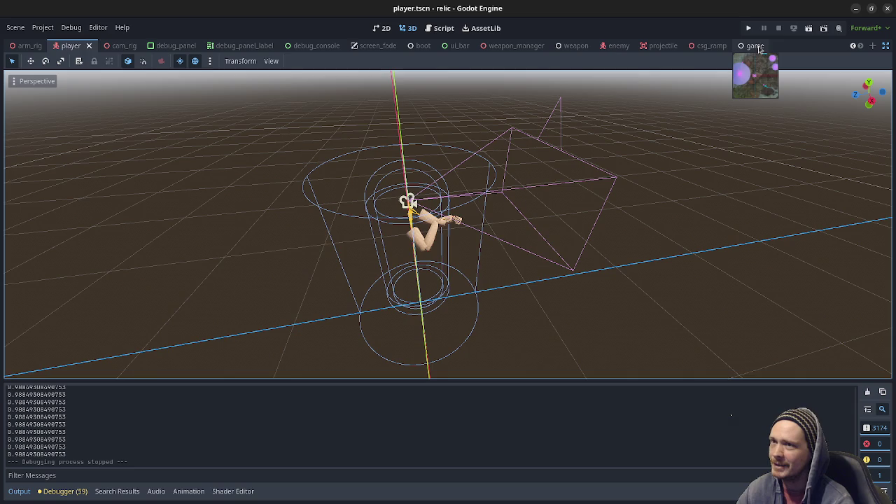
{"action": "left_click", "coordinate": [754, 46]}
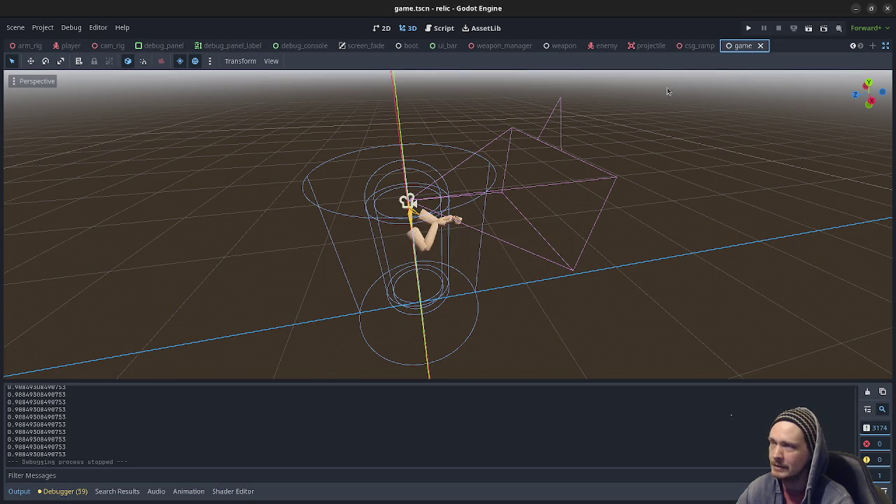
{"action": "scroll", "coordinate": [505, 250], "scroll_direction": "up", "scroll_amount": 8}
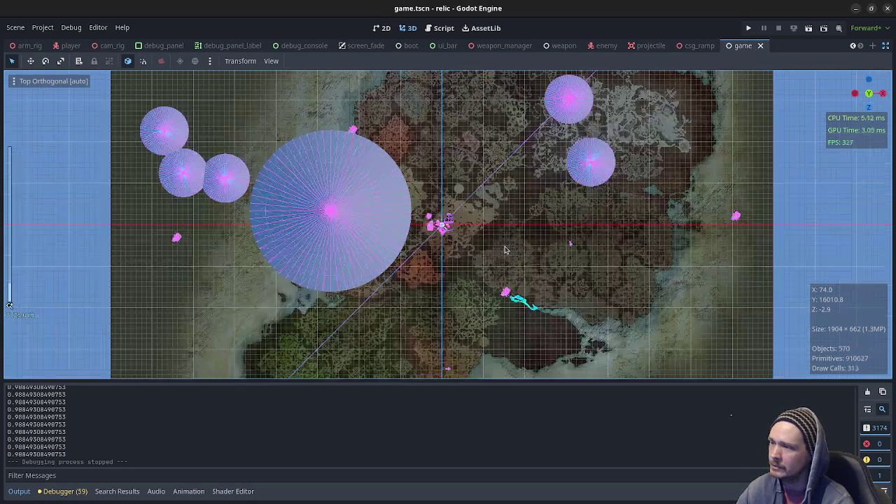
{"action": "scroll", "coordinate": [518, 280], "scroll_direction": "right", "scroll_amount": 3}
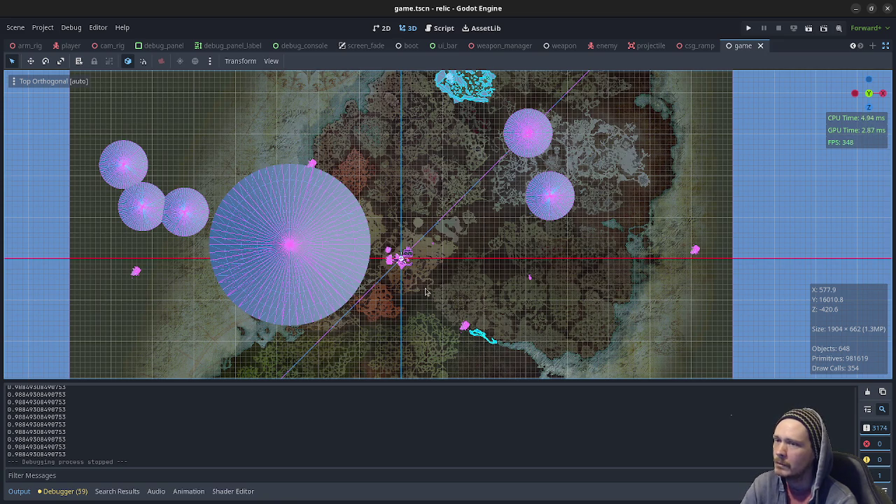
{"action": "scroll", "coordinate": [395, 266], "scroll_direction": "up", "scroll_amount": 5}
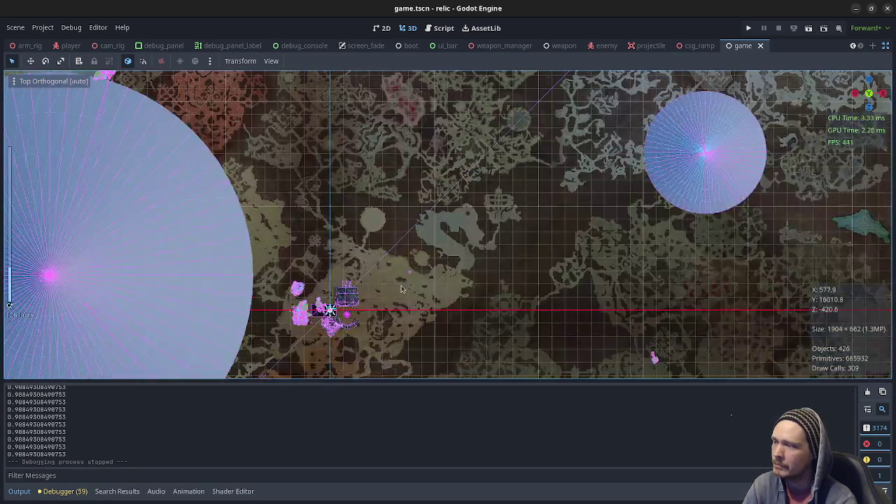
{"action": "scroll", "coordinate": [402, 288], "scroll_direction": "up", "scroll_amount": 1}
{"action": "scroll", "coordinate": [402, 289], "scroll_direction": "down", "scroll_amount": 3}
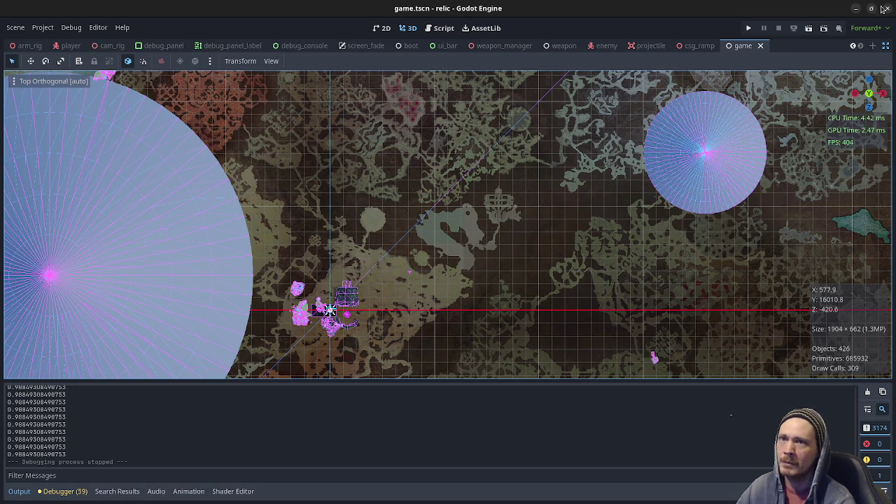
{"action": "left_click", "coordinate": [857, 8]}
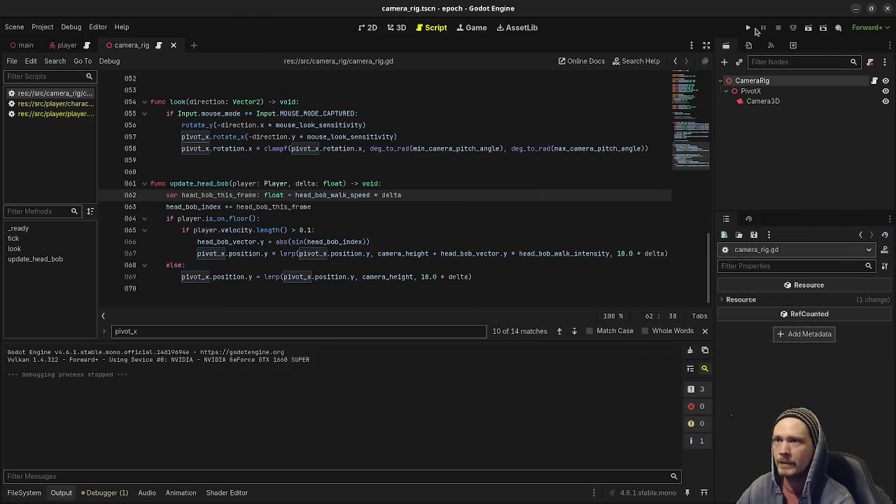
Run the epoch project, walk up to a grey cube and back away, then switch to player.tscn.
{"action": "left_click", "coordinate": [749, 28]}
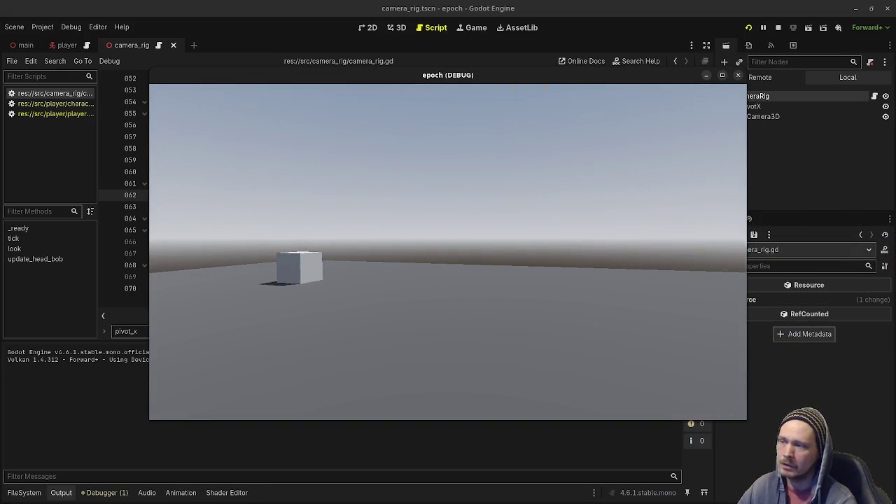
{"action": "key", "text": "w"}
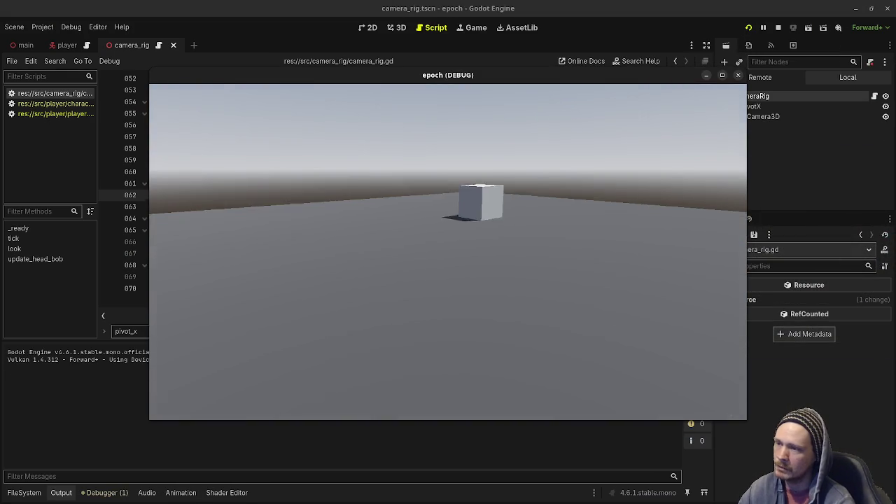
{"action": "key", "text": "w"}
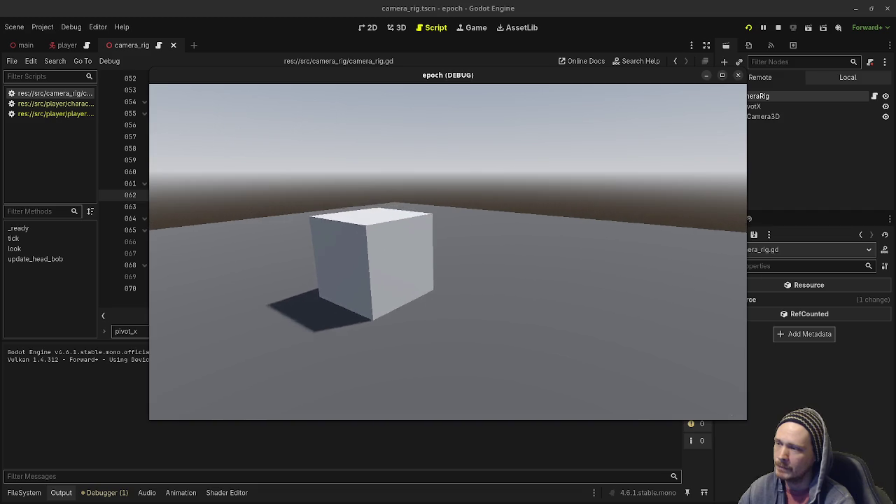
{"action": "key", "text": "s"}
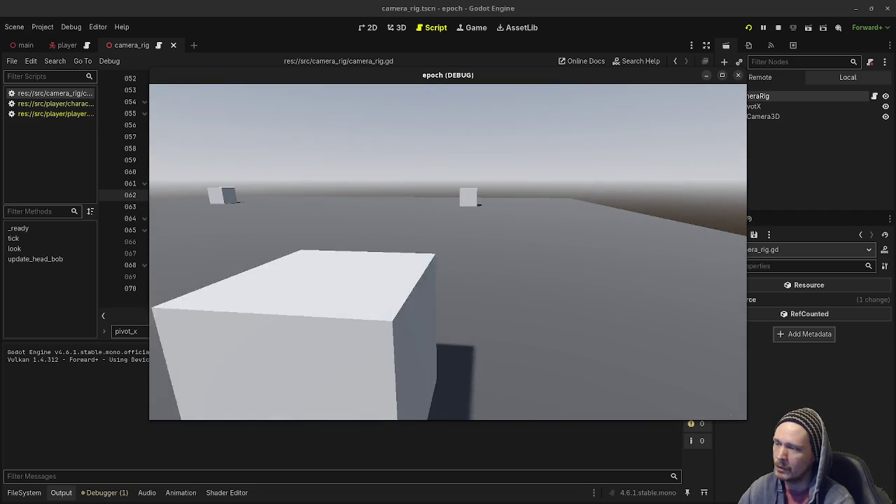
{"action": "key", "text": "s"}
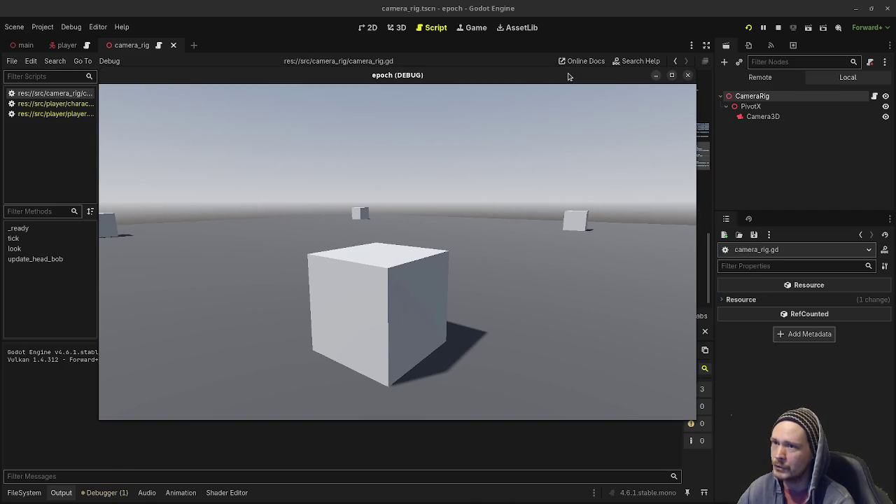
{"action": "left_click", "coordinate": [67, 45]}
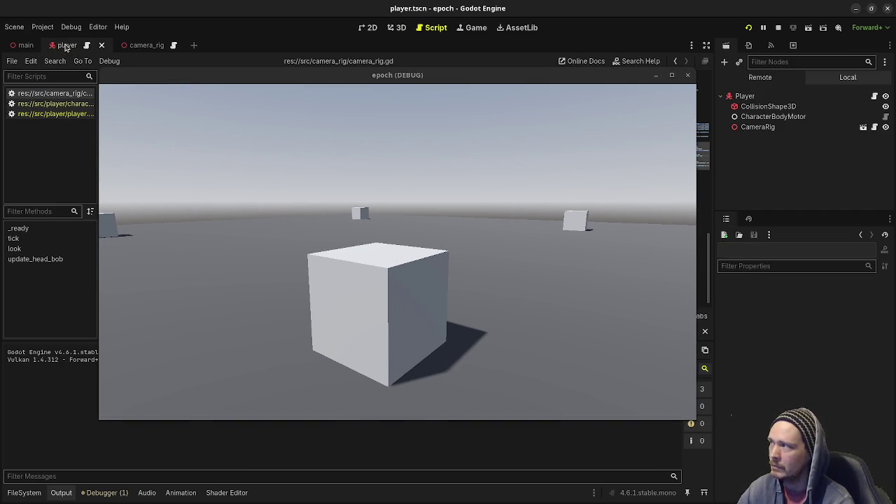
Check CharacterBodyMotor's properties, retest walking and jumping by the cube, then stop and return to update_head_bob's else branch.
{"action": "left_click", "coordinate": [767, 116]}
{"action": "left_click", "coordinate": [472, 283]}
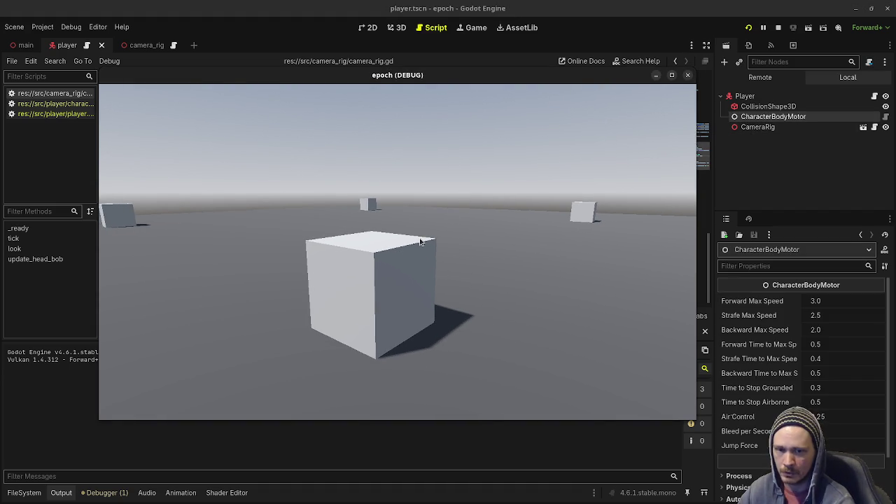
{"action": "key", "text": "w"}
{"action": "key", "text": "space"}
{"action": "key", "text": "s"}
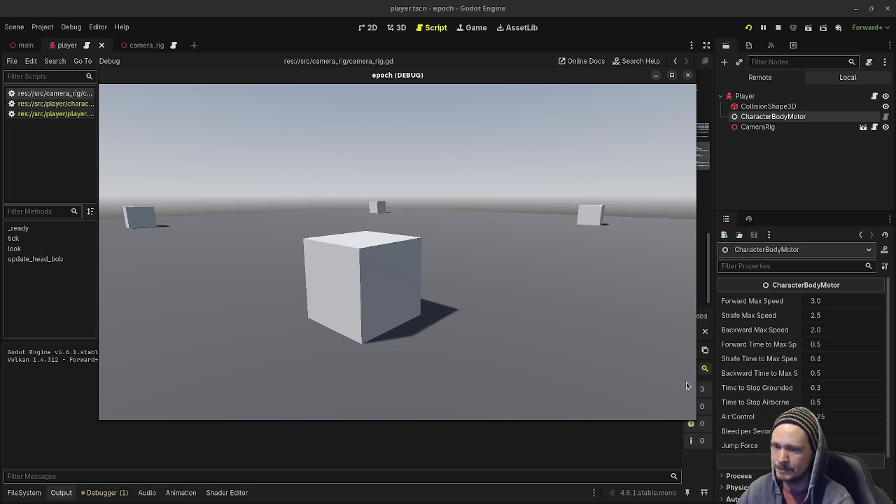
{"action": "key", "text": "w"}
{"action": "key", "text": "s"}
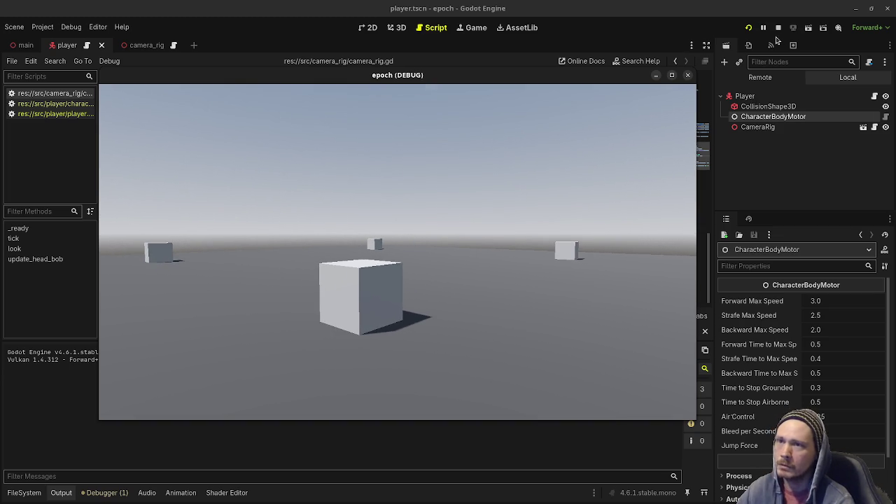
{"action": "key", "text": "F8"}
{"action": "left_click", "coordinate": [294, 260]}
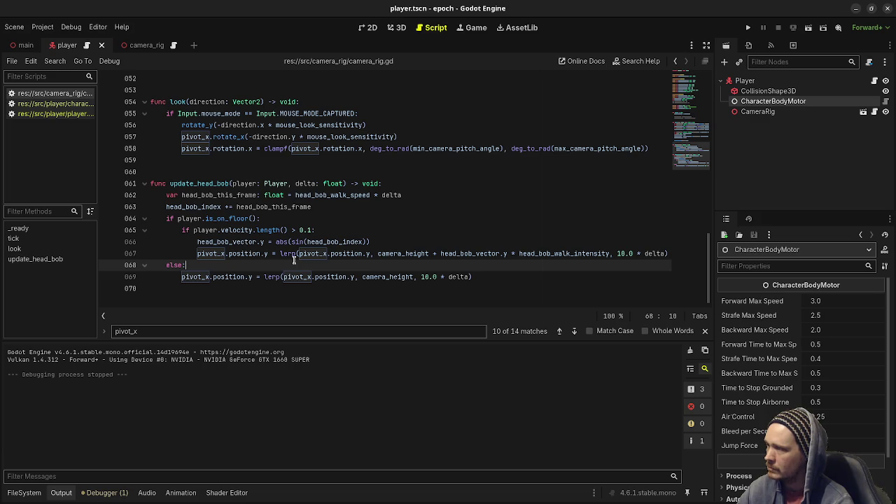
Revert CameraRig's Head Bob Walk Speed to 14.0 and Walk Intensity to 0.1 in the camera_rig scene.
{"action": "left_click", "coordinate": [763, 111]}
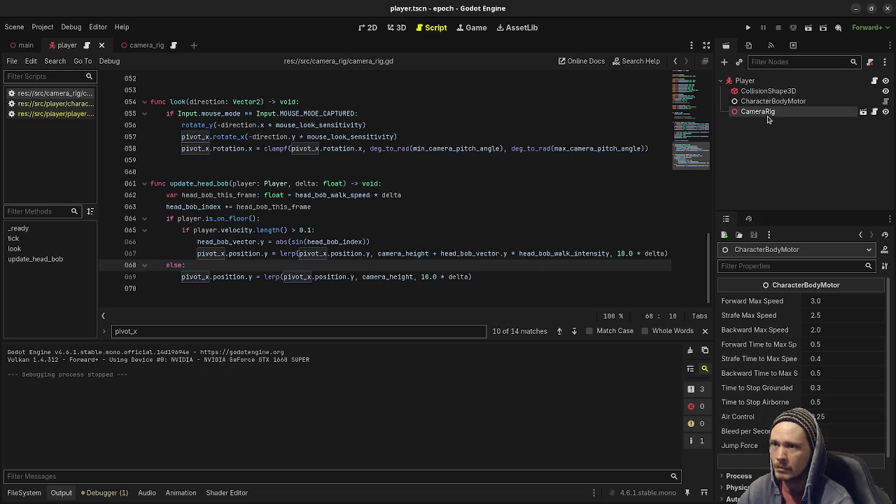
{"action": "left_click", "coordinate": [149, 47]}
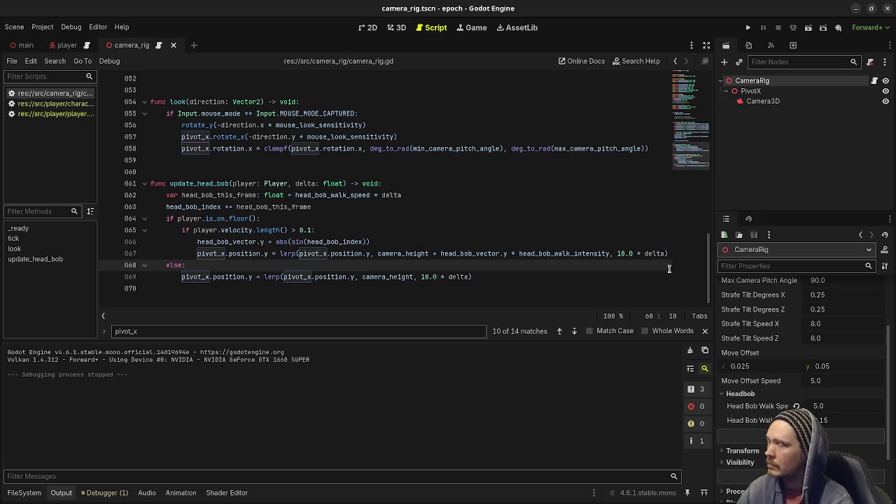
{"action": "left_click", "coordinate": [795, 406]}
{"action": "left_click", "coordinate": [796, 420]}
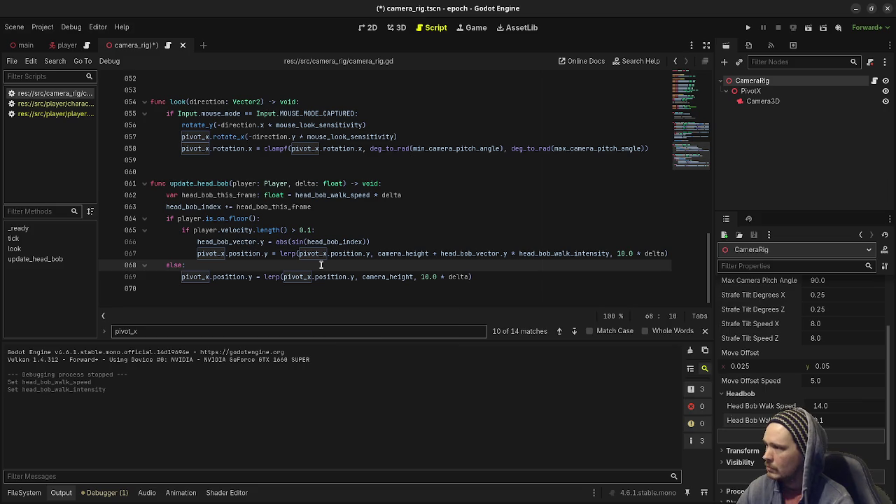
Return to the update_head_bob function in the script and save and run the project.
{"action": "scroll", "coordinate": [321, 265], "scroll_direction": "up", "scroll_amount": 9}
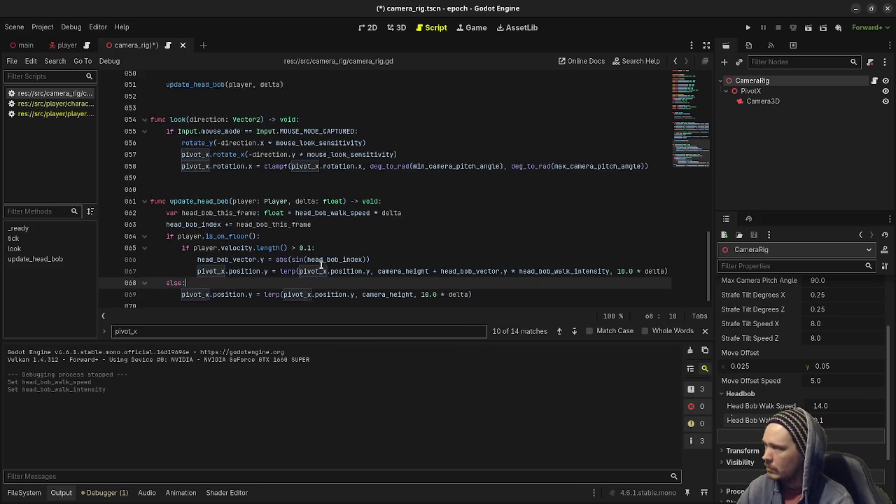
{"action": "scroll", "coordinate": [320, 264], "scroll_direction": "down", "scroll_amount": 4}
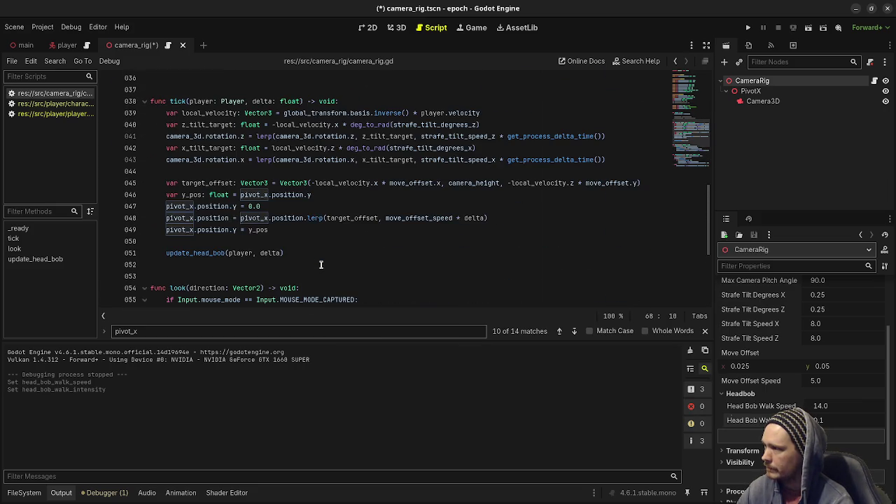
{"action": "scroll", "coordinate": [320, 265], "scroll_direction": "down", "scroll_amount": 5}
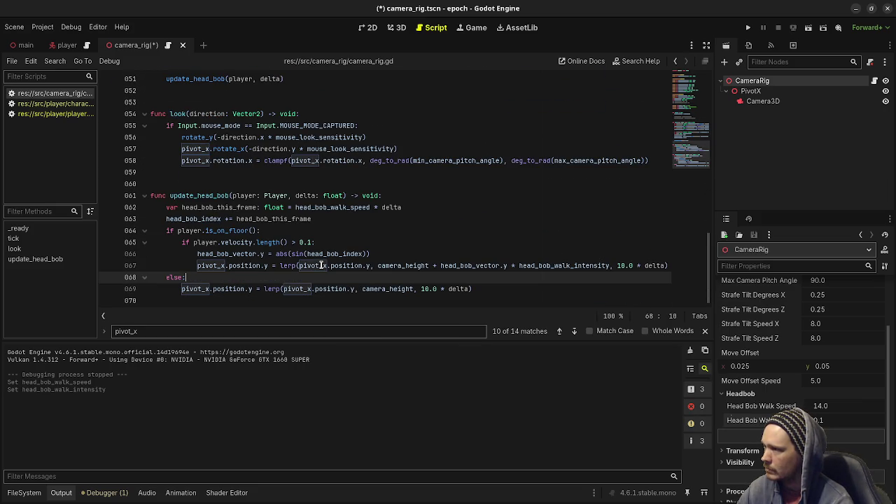
{"action": "left_click", "coordinate": [244, 195]}
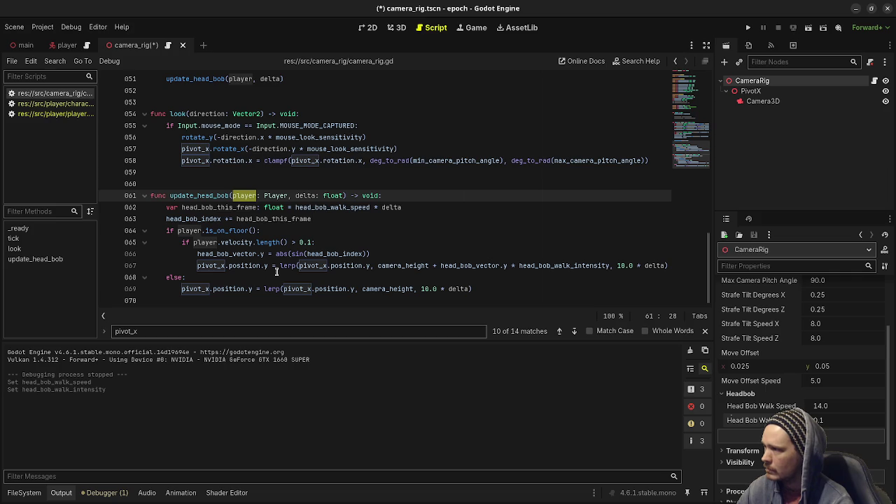
{"action": "key", "text": "F5"}
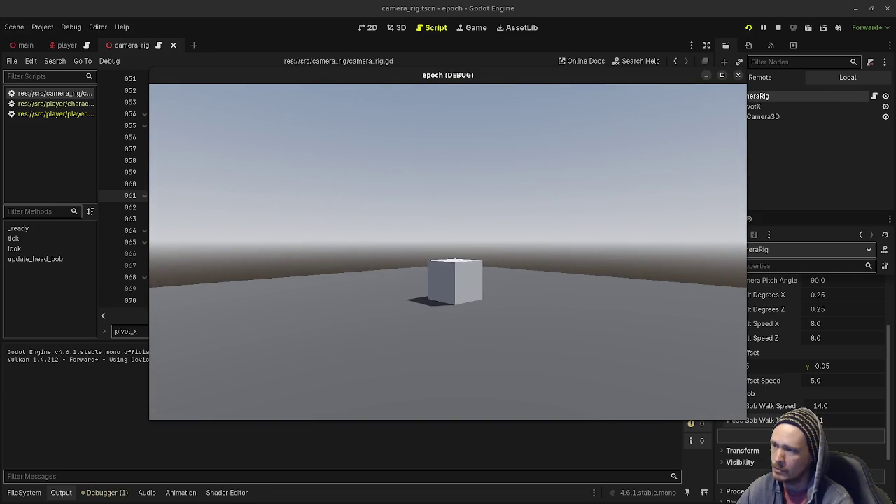
Walk the player up to the grey cube to check the head bob, then stop the game.
{"action": "key", "text": "w"}
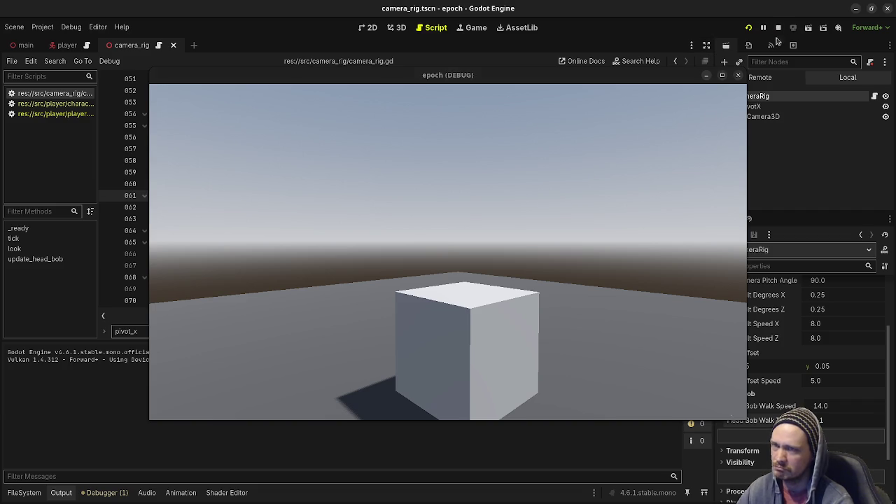
{"action": "left_click", "coordinate": [778, 27]}
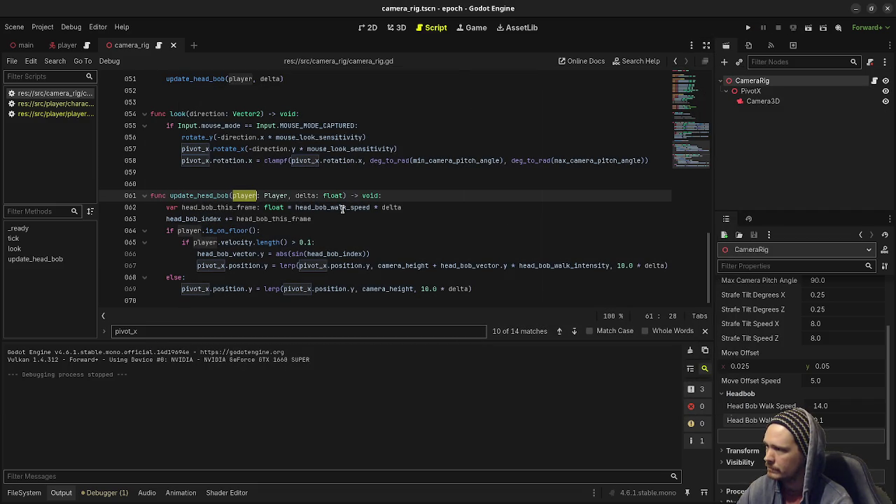
Undo the forward_amount scaling of head bob speed in update_head_bob.
{"action": "mouse_move", "coordinate": [342, 209]}
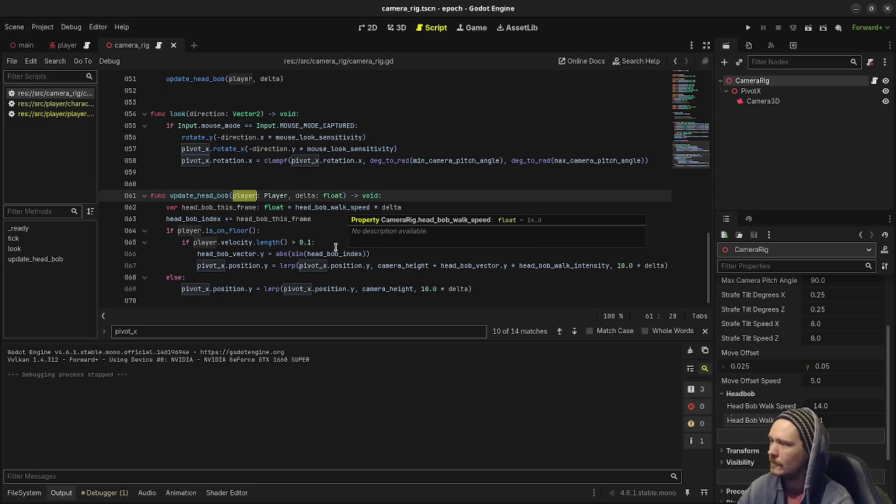
{"action": "mouse_move", "coordinate": [328, 289]}
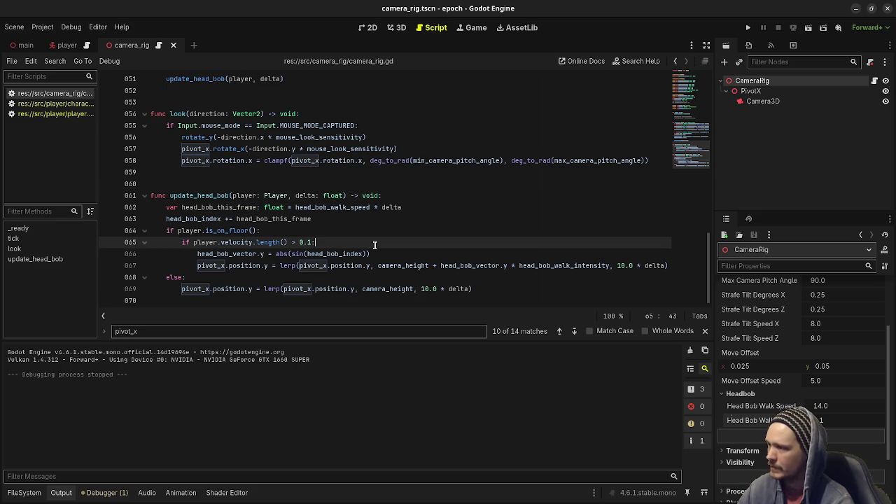
{"action": "key", "text": "ctrl+y"}
{"action": "key", "text": "ctrl+y"}
{"action": "key", "text": "ctrl+z"}
{"action": "key", "text": "ctrl+z"}
{"action": "key", "text": "ctrl+z"}
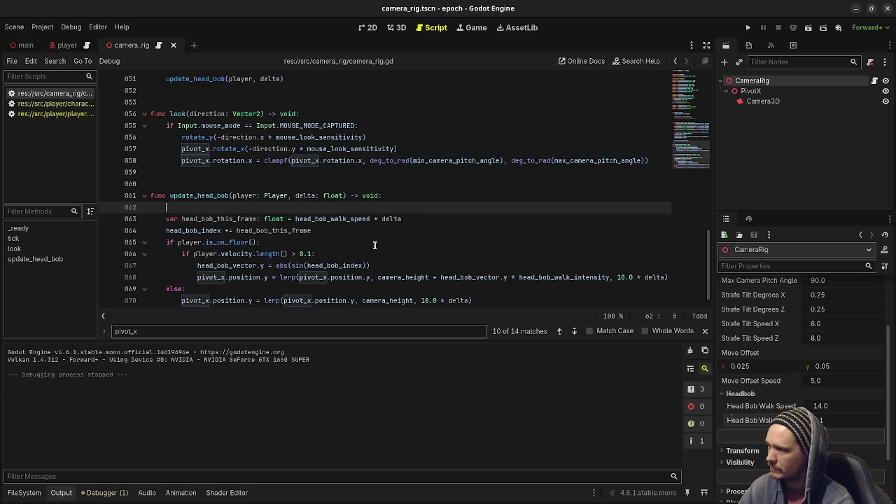
{"action": "key", "text": "ctrl+z"}
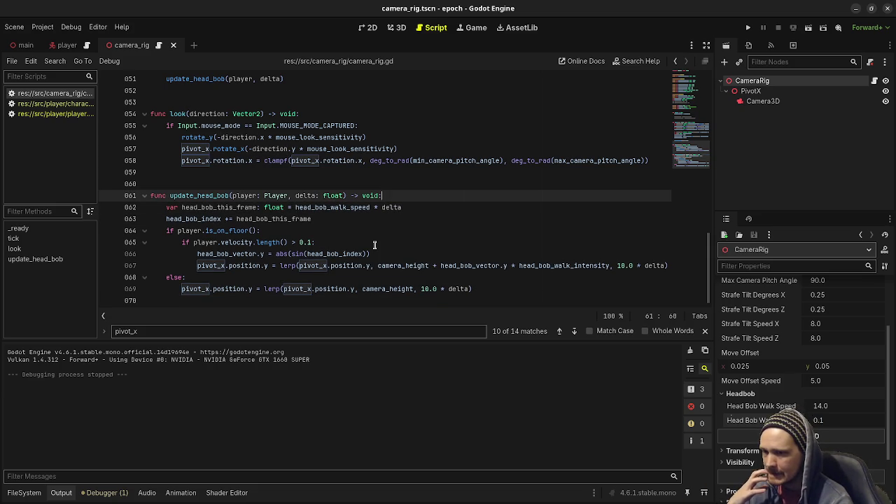
Switch to the player.gd script.
{"action": "scroll", "coordinate": [374, 245], "scroll_direction": "up", "scroll_amount": 3}
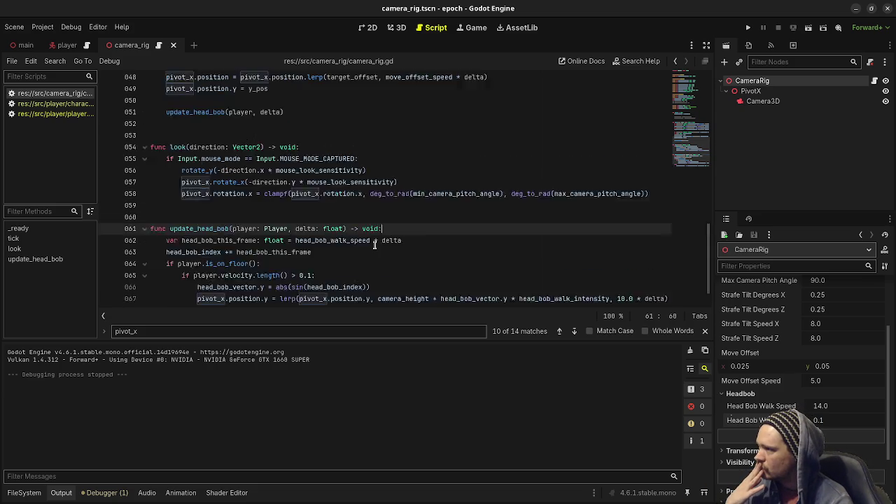
{"action": "scroll", "coordinate": [374, 245], "scroll_direction": "up", "scroll_amount": 2}
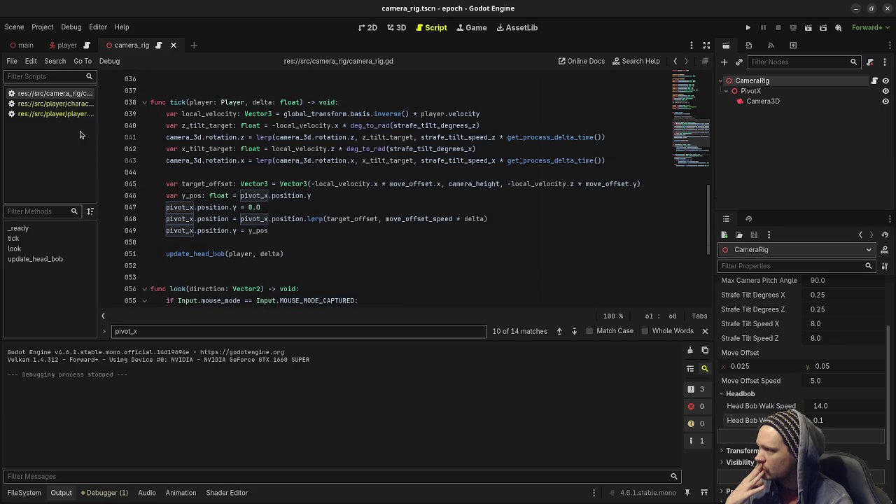
{"action": "left_click", "coordinate": [53, 113]}
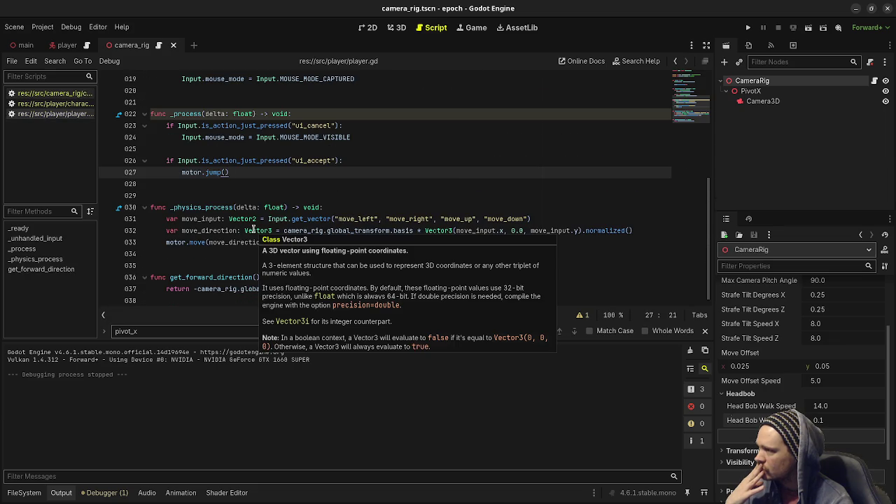
Restore the camera_rig.tick call inside _process in player.gd.
{"action": "scroll", "coordinate": [244, 201], "scroll_direction": "up", "scroll_amount": 3}
{"action": "scroll", "coordinate": [243, 202], "scroll_direction": "down", "scroll_amount": 2}
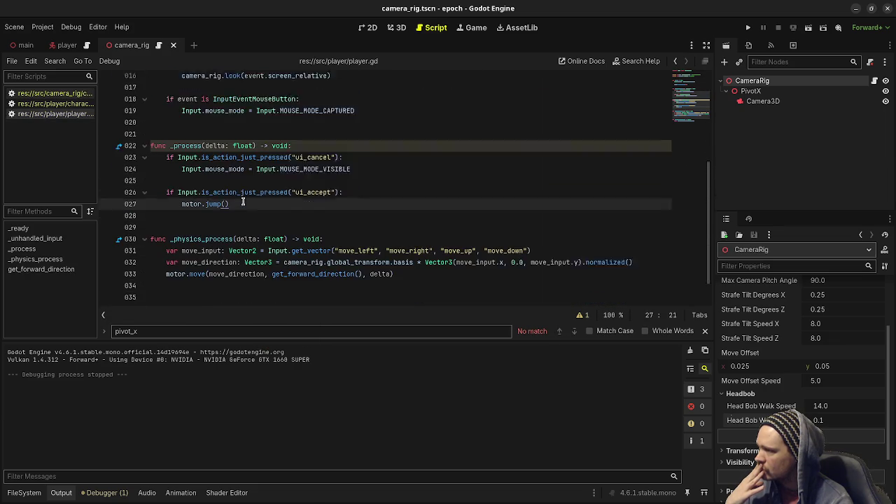
{"action": "scroll", "coordinate": [243, 202], "scroll_direction": "down", "scroll_amount": 2}
{"action": "scroll", "coordinate": [243, 202], "scroll_direction": "up", "scroll_amount": 4}
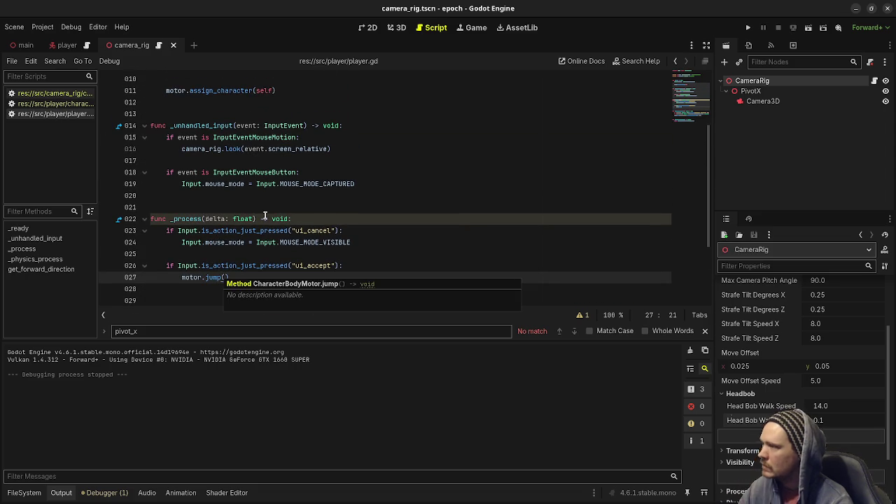
{"action": "scroll", "coordinate": [264, 215], "scroll_direction": "down", "scroll_amount": 3}
{"action": "scroll", "coordinate": [265, 215], "scroll_direction": "up", "scroll_amount": 3}
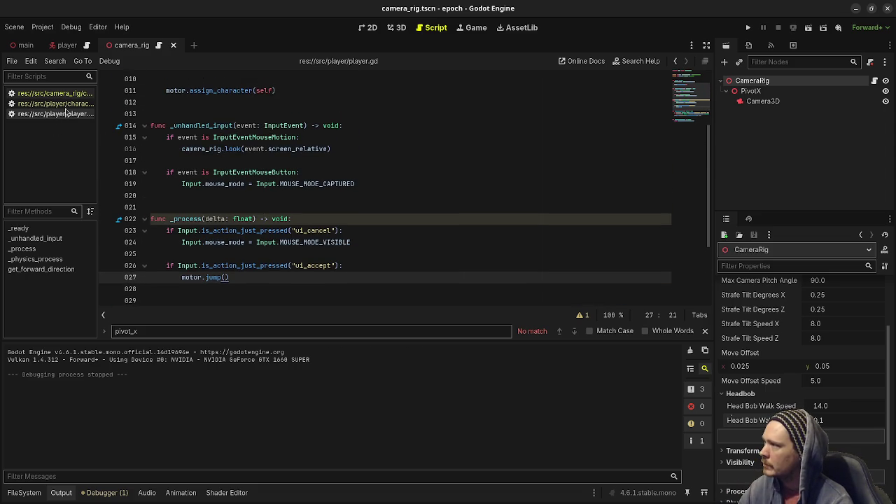
{"action": "key", "text": "Return"}
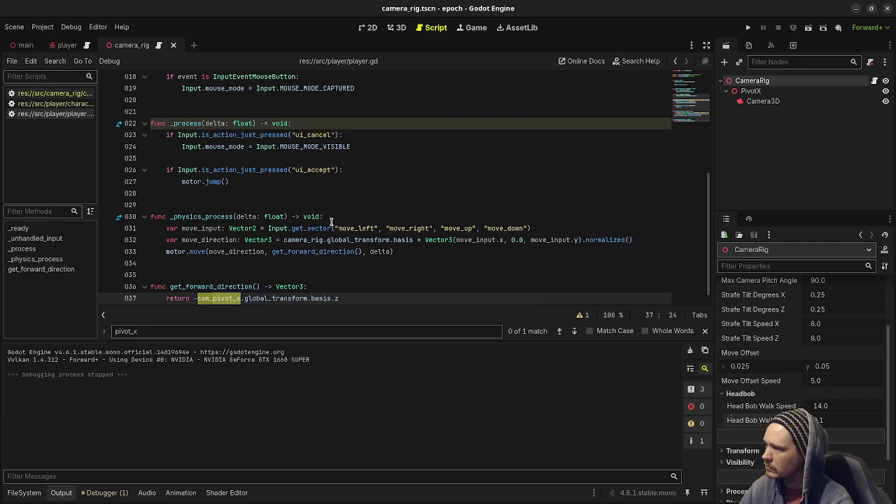
{"action": "key", "text": "ctrl+z"}
{"action": "key", "text": "ctrl+z"}
{"action": "type", "text": "camera_rig.tick(velocity, delta)"}
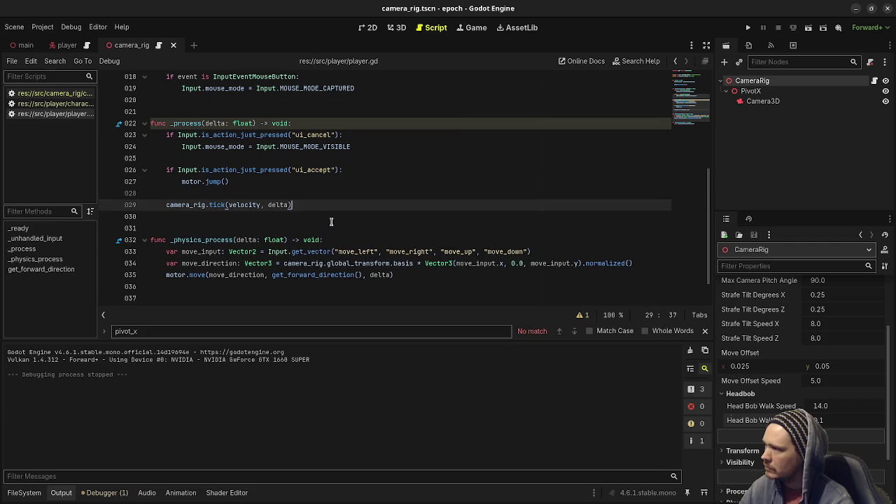
Make the call camera_rig.tick(self, delta) instead of passing velocity, and run the project.
{"action": "key", "text": "ctrl+Left"}
{"action": "key", "text": "ctrl+Left"}
{"action": "key", "text": "ctrl+Left"}
{"action": "type", "text": "self,"}
{"action": "key", "text": "BackSpace"}
{"action": "key", "text": "BackSpace"}
{"action": "key", "text": "BackSpace"}
{"action": "key", "text": "ctrl+shift+Right"}
{"action": "type", "text": "self"}
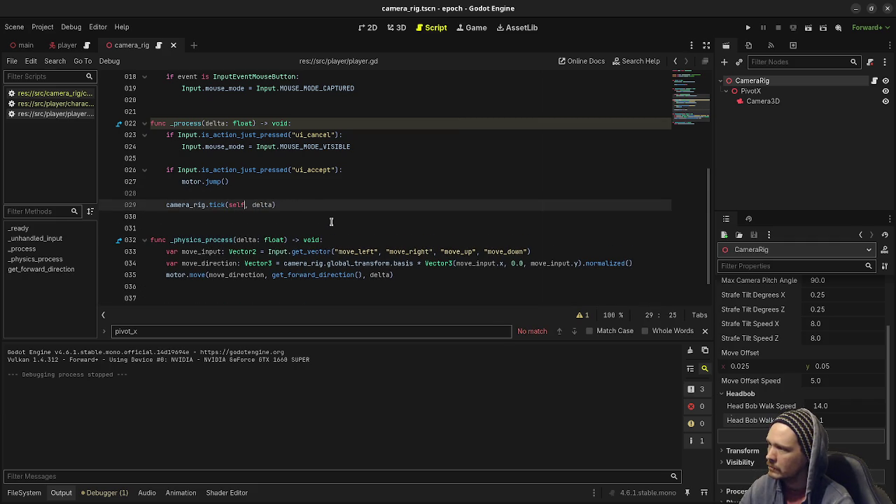
{"action": "key", "text": "F5"}
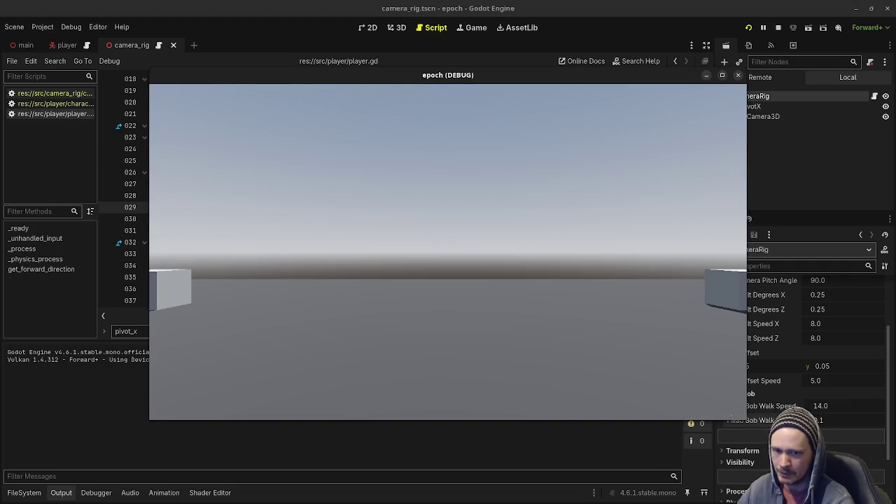
Walk around the running game, keeping Head Bob Walk Speed at 7.0 and intensity unchanged.
{"action": "key", "text": "w"}
{"action": "key", "text": "w"}
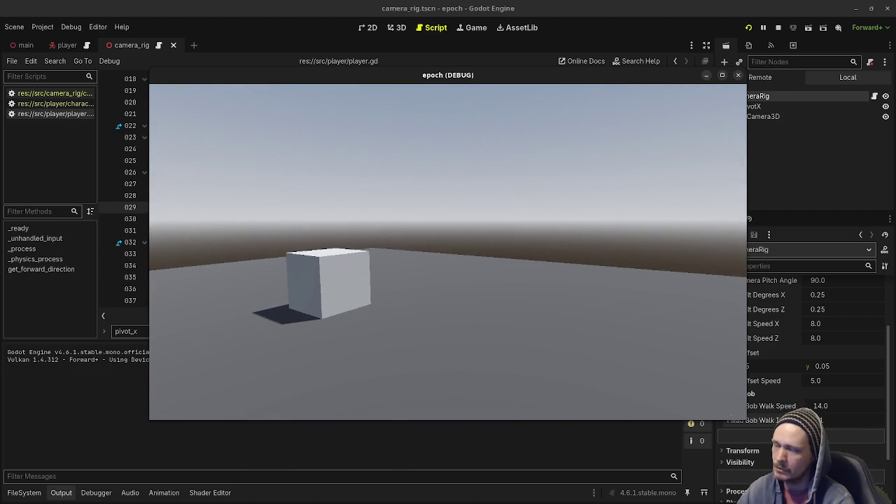
{"action": "left_click", "coordinate": [839, 411]}
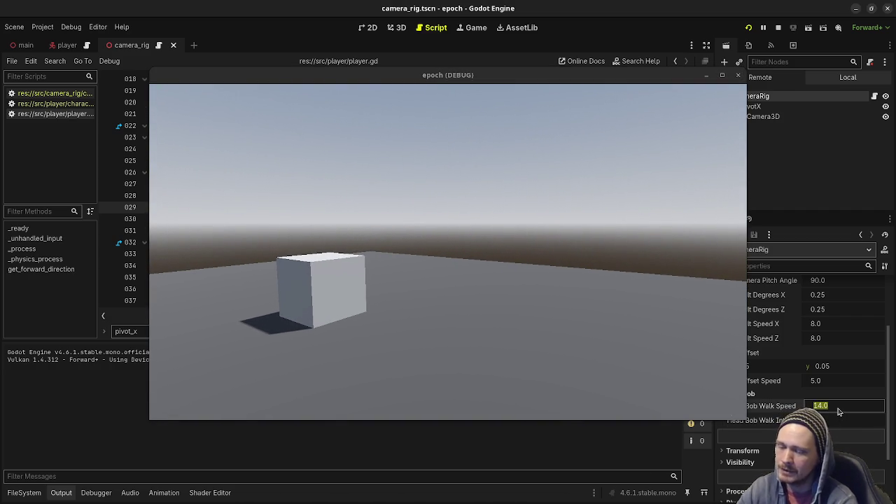
{"action": "type", "text": "7"}
{"action": "key", "text": "Return"}
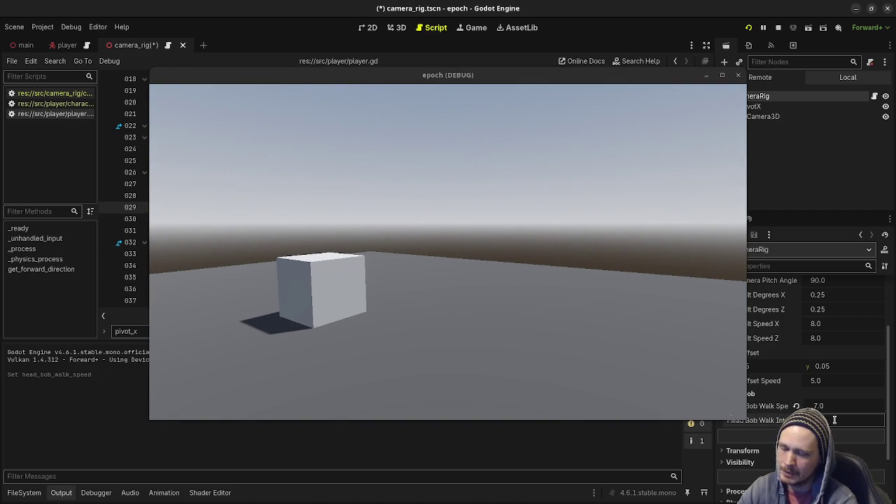
{"action": "key", "text": "Return"}
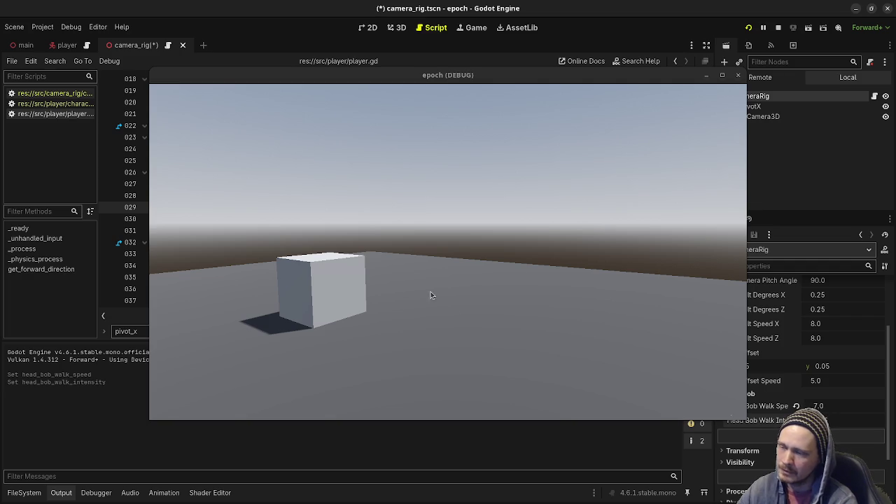
{"action": "left_click", "coordinate": [431, 295]}
{"action": "key", "text": "w"}
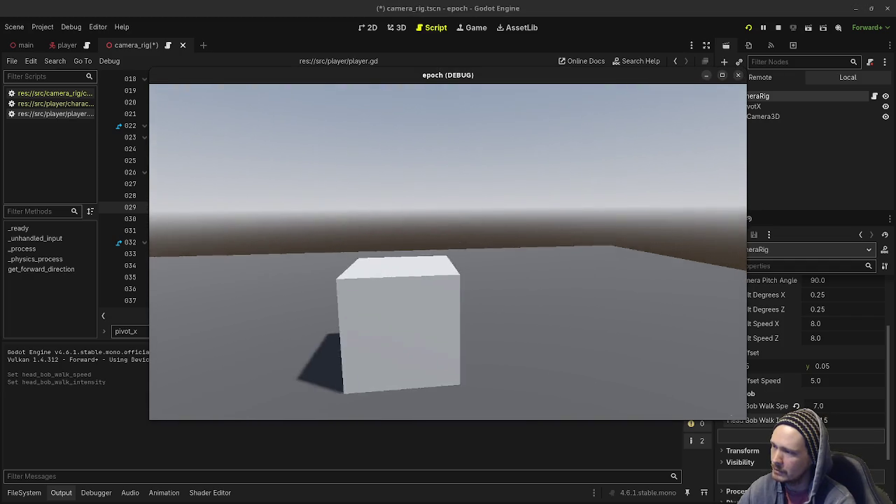
{"action": "key", "text": "w"}
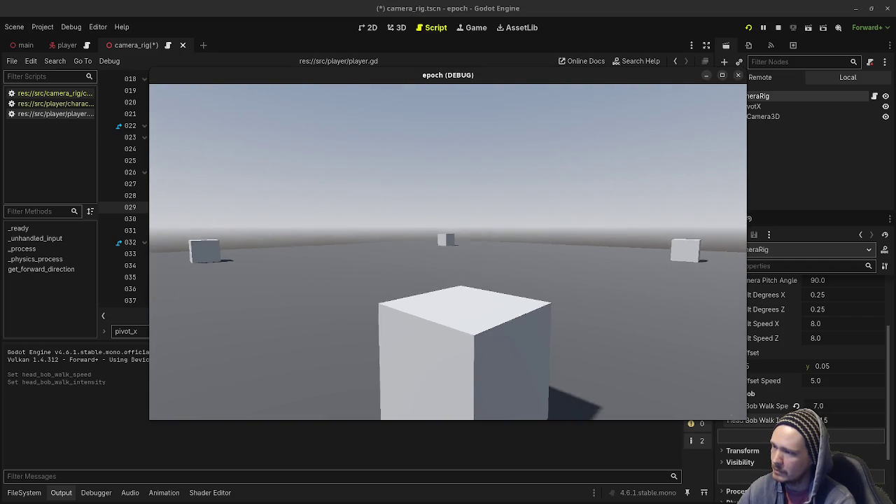
{"action": "key", "text": "s"}
{"action": "key", "text": "Escape"}
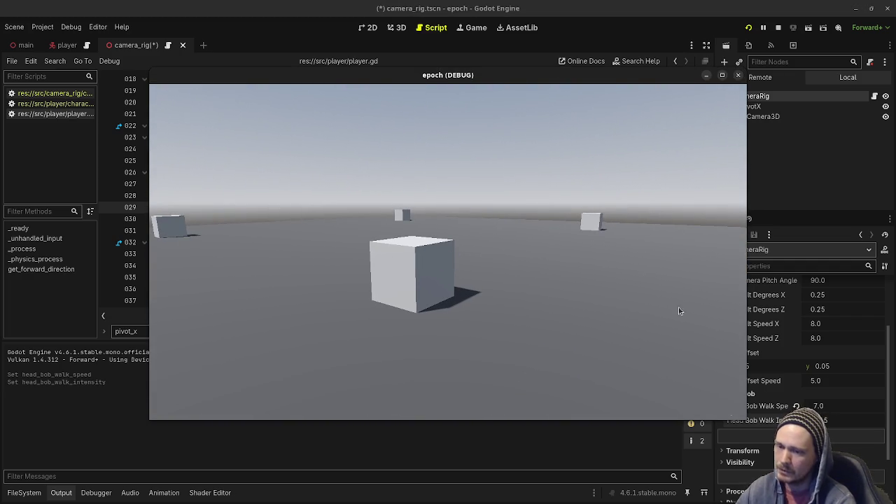
Set Head Bob Walk Speed to 5.0 and walk toward the cube to feel the slower bob.
{"action": "left_click", "coordinate": [836, 407]}
{"action": "type", "text": "5"}
{"action": "key", "text": "Return"}
{"action": "left_click", "coordinate": [630, 336]}
{"action": "key", "text": "w"}
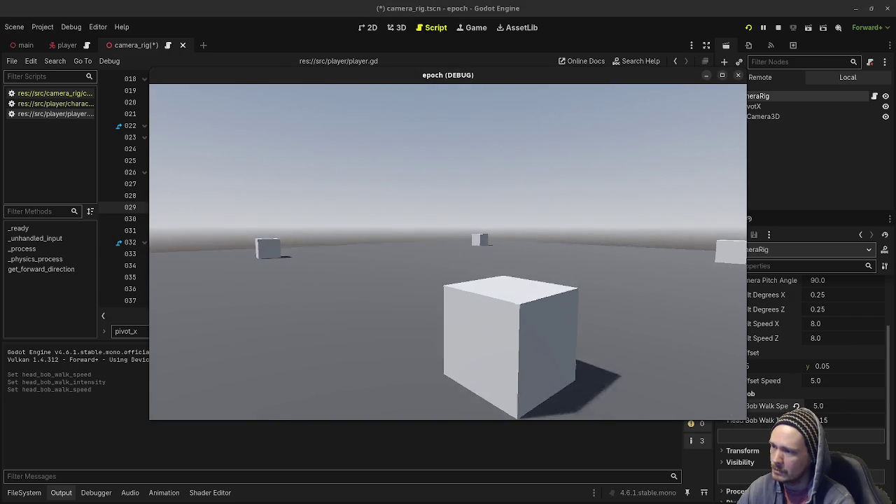
{"action": "key", "text": "Escape"}
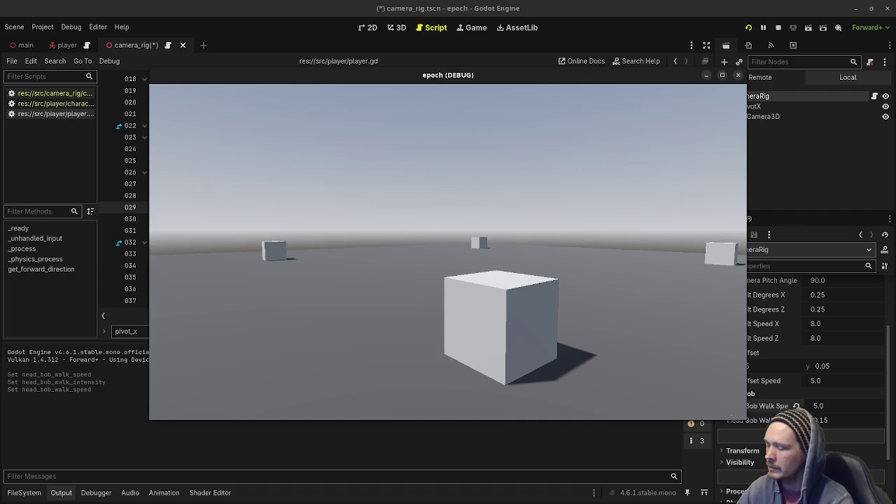
{"action": "key", "text": "super"}
{"action": "key", "text": "super"}
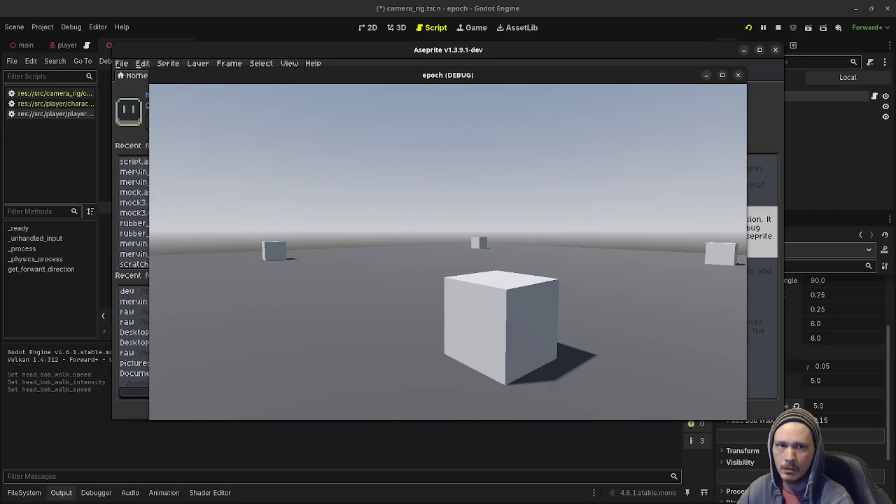
Close the game and create a new 1600x1600 Aseprite sprite filled with dark navy.
{"action": "left_click", "coordinate": [738, 75]}
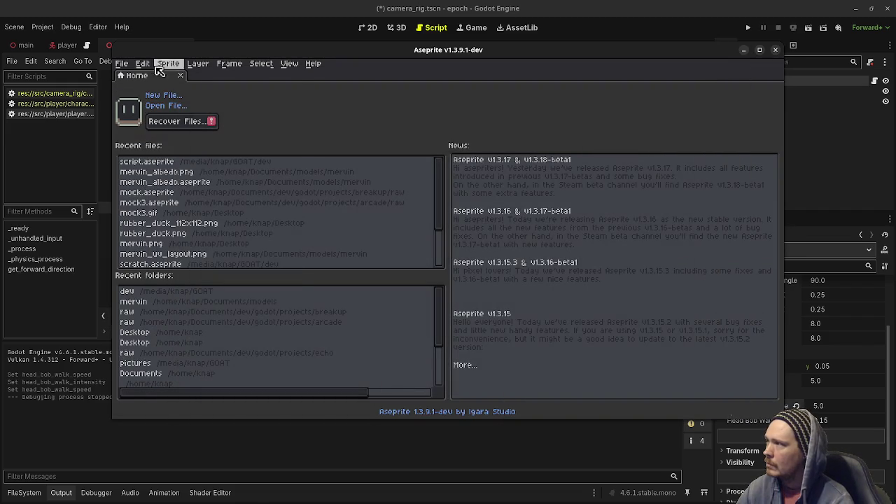
{"action": "left_click", "coordinate": [142, 64]}
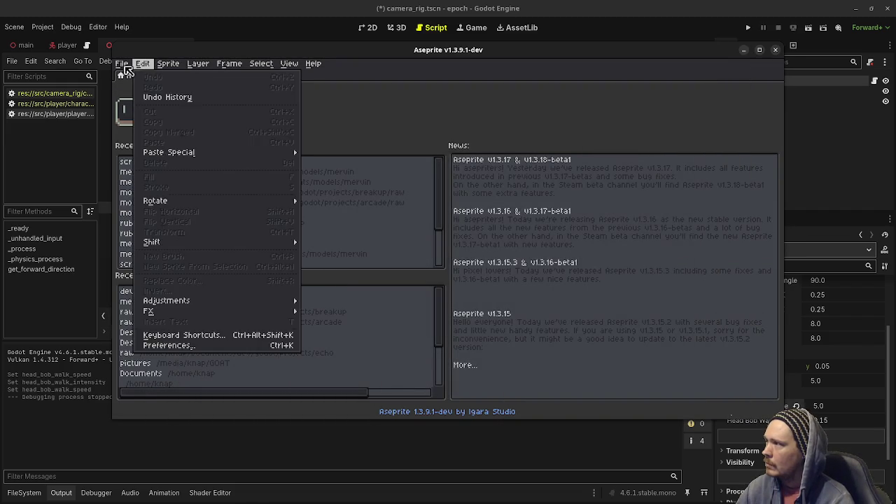
{"action": "left_click", "coordinate": [133, 75]}
{"action": "left_click", "coordinate": [420, 322]}
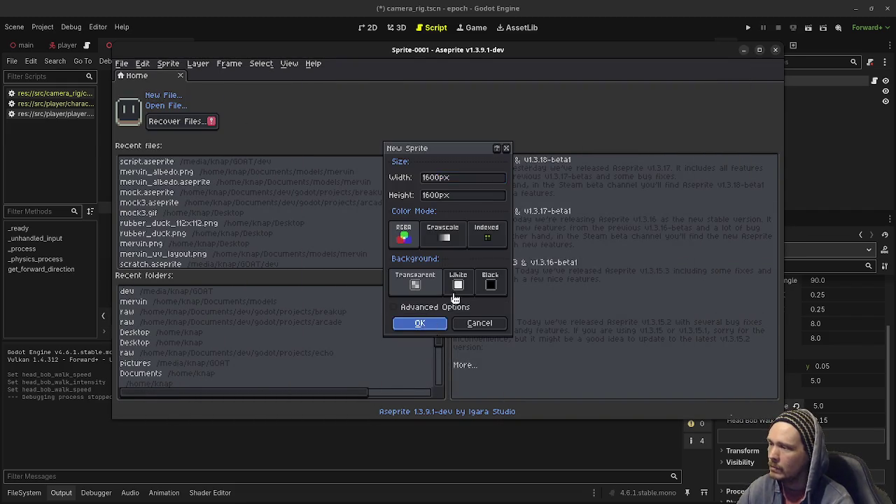
{"action": "left_click", "coordinate": [760, 50]}
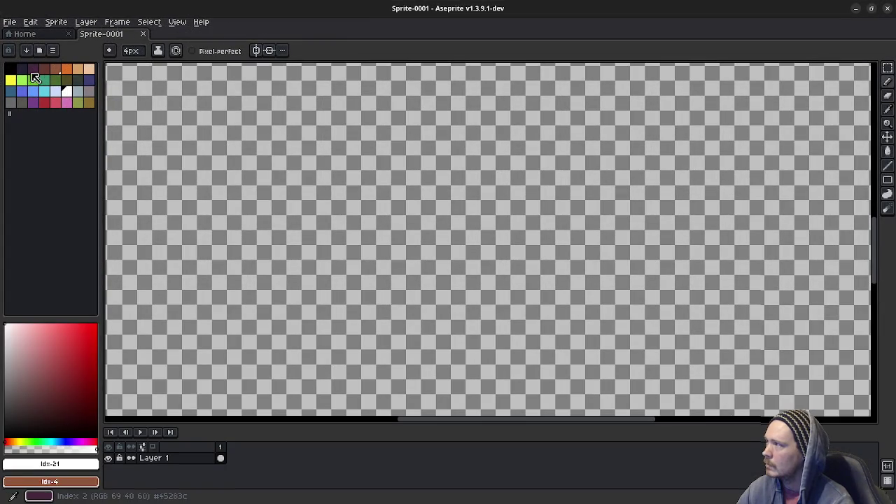
{"action": "left_click", "coordinate": [19, 68]}
{"action": "key", "text": "g"}
{"action": "left_click", "coordinate": [432, 254]}
Draw in white a sine wave with its axis, then bounce-only humps on a new baseline.
{"action": "left_click", "coordinate": [66, 91]}
{"action": "key", "text": "b"}
{"action": "mouse_move", "coordinate": [221, 234]}
{"action": "left_mouse_down"}
{"action": "mouse_move", "coordinate": [274, 164]}
{"action": "mouse_move", "coordinate": [359, 236]}
{"action": "mouse_move", "coordinate": [451, 164]}
{"action": "mouse_move", "coordinate": [530, 222]}
{"action": "left_mouse_up"}
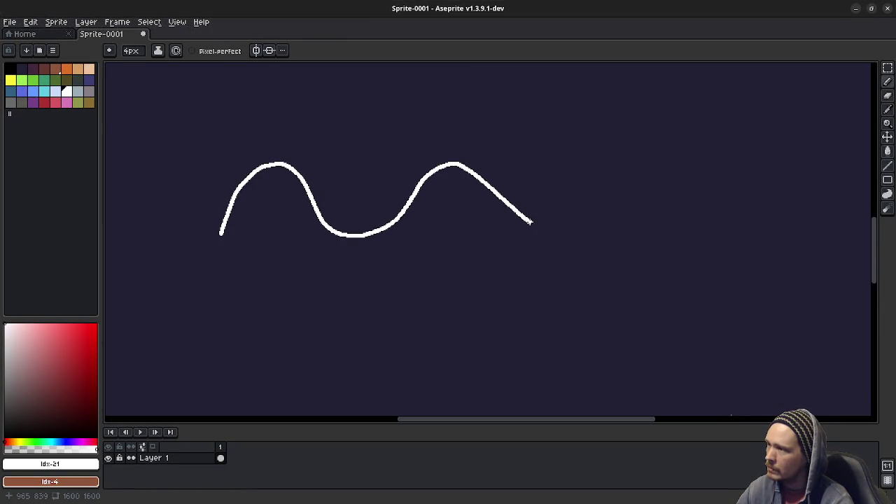
{"action": "mouse_move", "coordinate": [204, 196]}
{"action": "left_mouse_down"}
{"action": "mouse_move", "coordinate": [578, 201]}
{"action": "mouse_move", "coordinate": [540, 196]}
{"action": "left_mouse_up"}
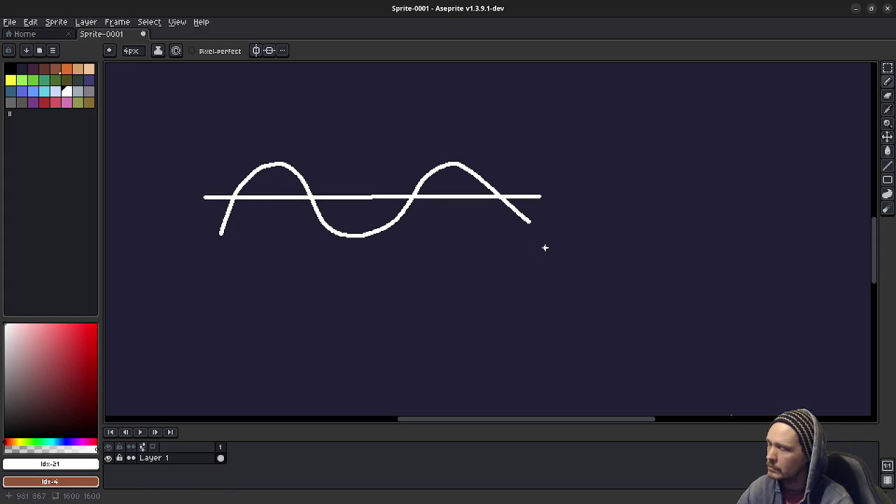
{"action": "scroll", "coordinate": [516, 276], "scroll_direction": "right", "scroll_amount": 3}
{"action": "scroll", "coordinate": [516, 276], "scroll_direction": "up", "scroll_amount": 1}
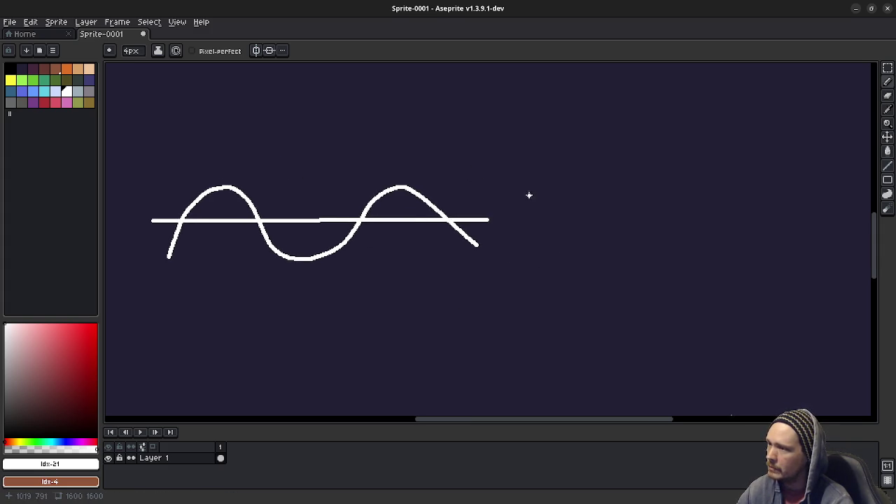
{"action": "left_click_drag", "start_coordinate": [531, 226], "coordinate": [834, 226]}
{"action": "mouse_move", "coordinate": [532, 225]}
{"action": "left_mouse_down"}
{"action": "mouse_move", "coordinate": [537, 191]}
{"action": "mouse_move", "coordinate": [588, 195]}
{"action": "mouse_move", "coordinate": [597, 224]}
{"action": "mouse_move", "coordinate": [623, 182]}
{"action": "mouse_move", "coordinate": [659, 226]}
{"action": "mouse_move", "coordinate": [696, 183]}
{"action": "mouse_move", "coordinate": [710, 218]}
{"action": "mouse_move", "coordinate": [746, 175]}
{"action": "mouse_move", "coordinate": [770, 226]}
{"action": "left_mouse_up"}
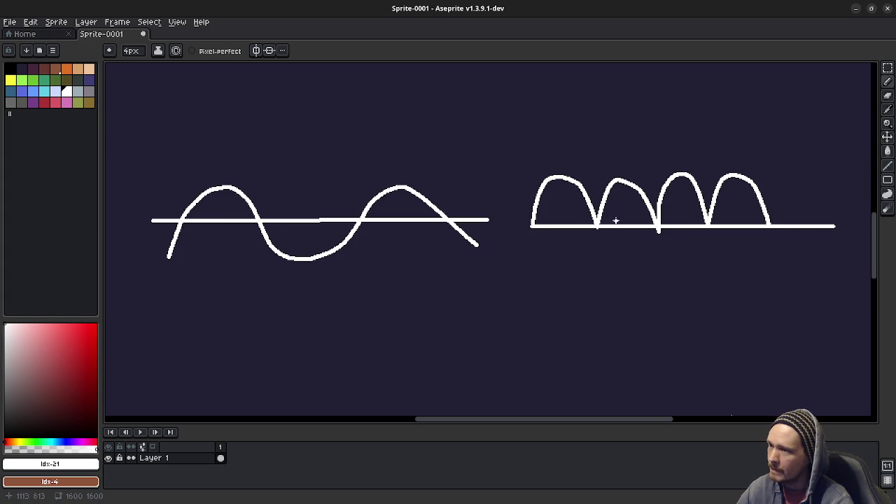
{"action": "left_click_drag", "start_coordinate": [626, 226], "coordinate": [522, 244]}
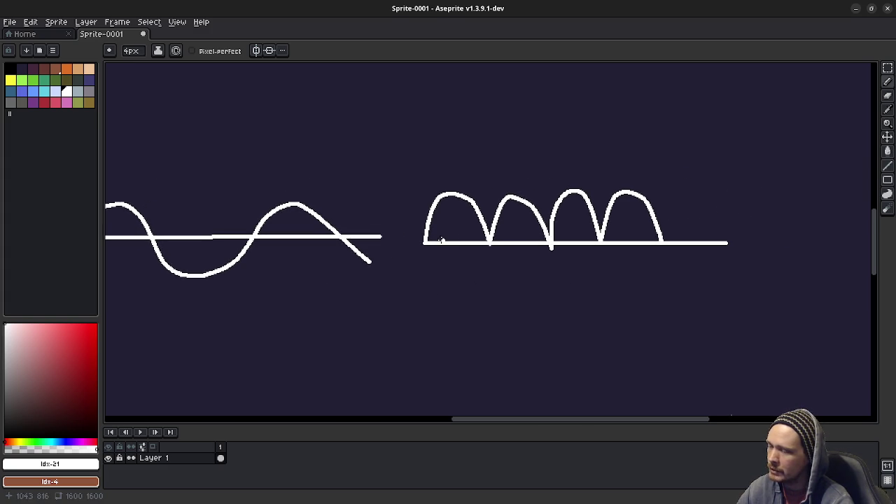
Add a blue offset line across the humps and a white flattened clamped wave below.
{"action": "left_click", "coordinate": [33, 91]}
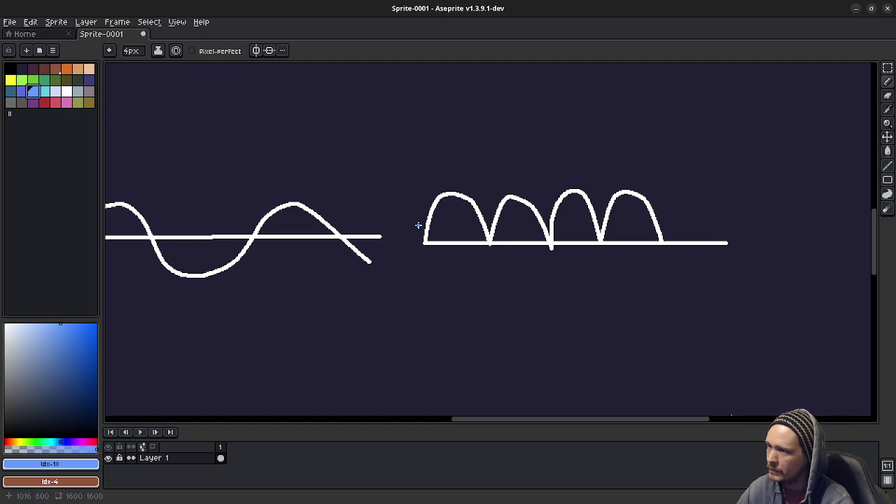
{"action": "left_click_drag", "start_coordinate": [418, 224], "coordinate": [708, 224]}
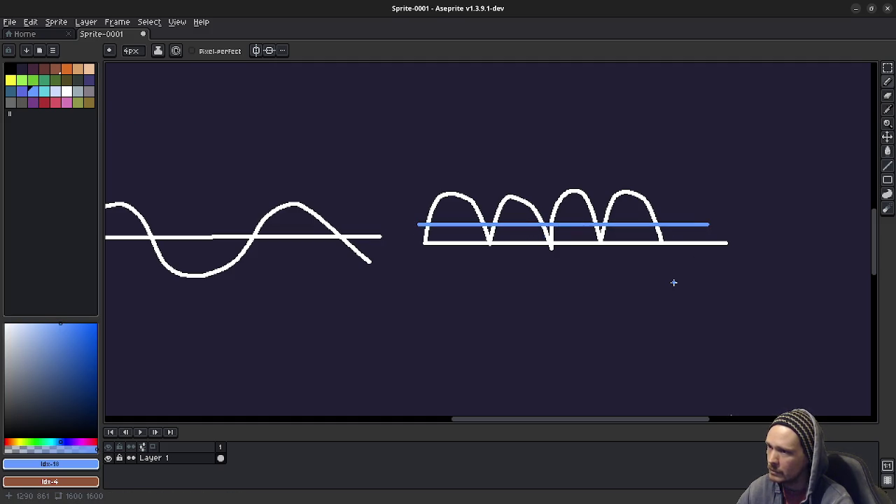
{"action": "left_click", "coordinate": [67, 91]}
{"action": "mouse_move", "coordinate": [424, 324]}
{"action": "left_mouse_down"}
{"action": "mouse_move", "coordinate": [440, 288]}
{"action": "mouse_move", "coordinate": [463, 287]}
{"action": "mouse_move", "coordinate": [480, 324]}
{"action": "mouse_move", "coordinate": [510, 323]}
{"action": "mouse_move", "coordinate": [530, 279]}
{"action": "mouse_move", "coordinate": [556, 323]}
{"action": "mouse_move", "coordinate": [581, 323]}
{"action": "left_mouse_up"}
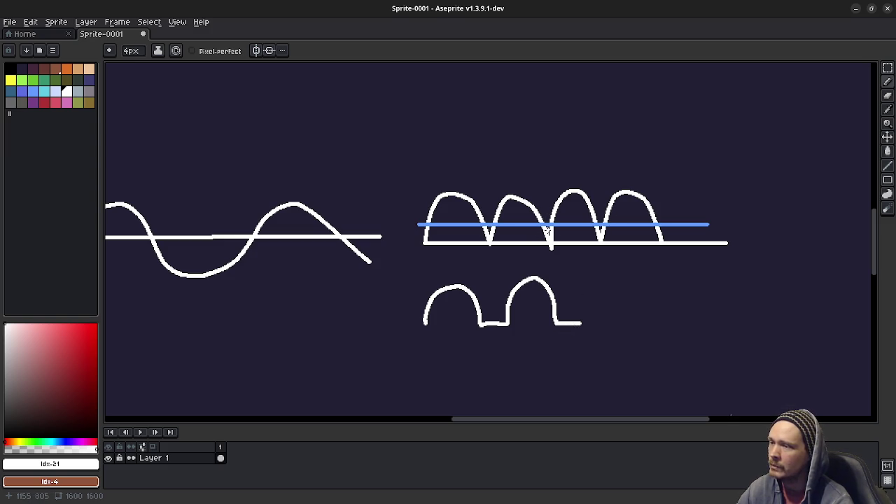
{"action": "left_click", "coordinate": [856, 9]}
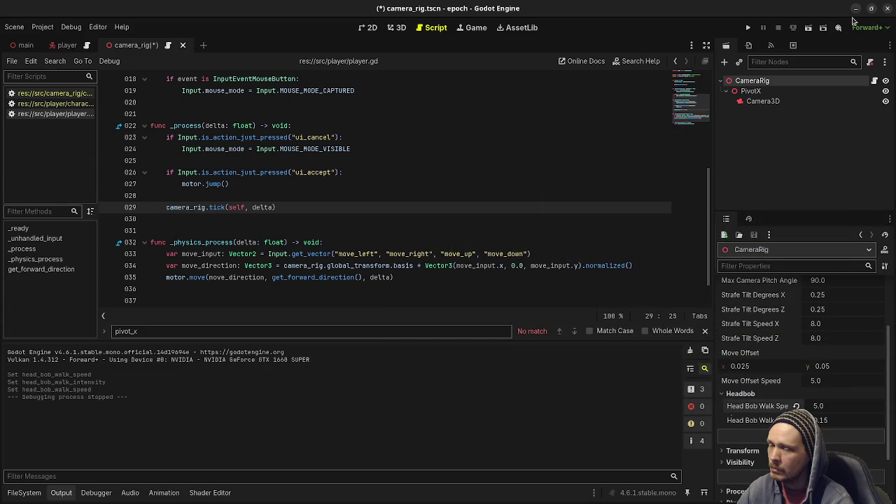
In camera_rig.gd, type ' - ' after abs(sin(head_bob_index)) at the end of line 66.
{"action": "left_click", "coordinate": [63, 93]}
{"action": "scroll", "coordinate": [181, 244], "scroll_direction": "down", "scroll_amount": 5}
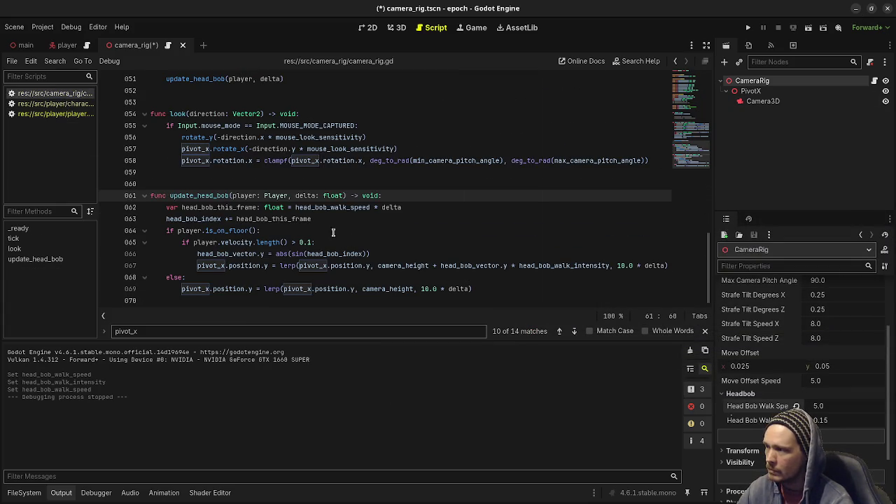
{"action": "left_click", "coordinate": [371, 254]}
{"action": "type", "text": "-"}
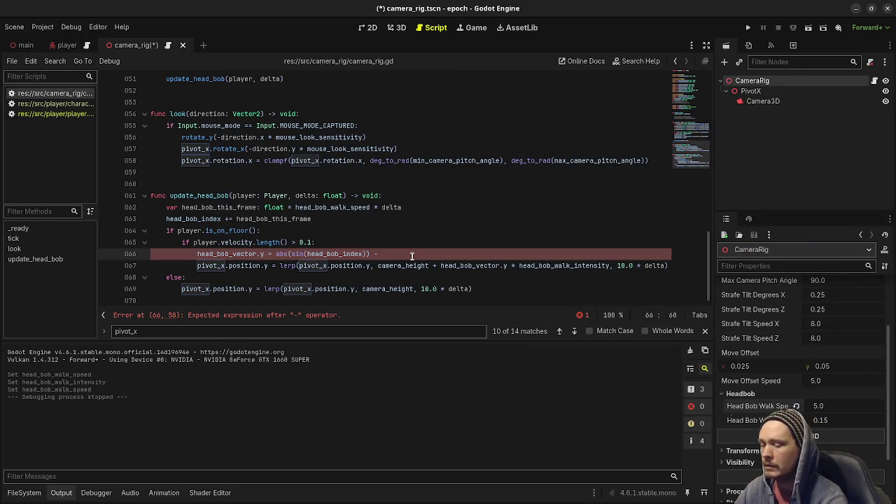
{"action": "type", "text": "0.2"}
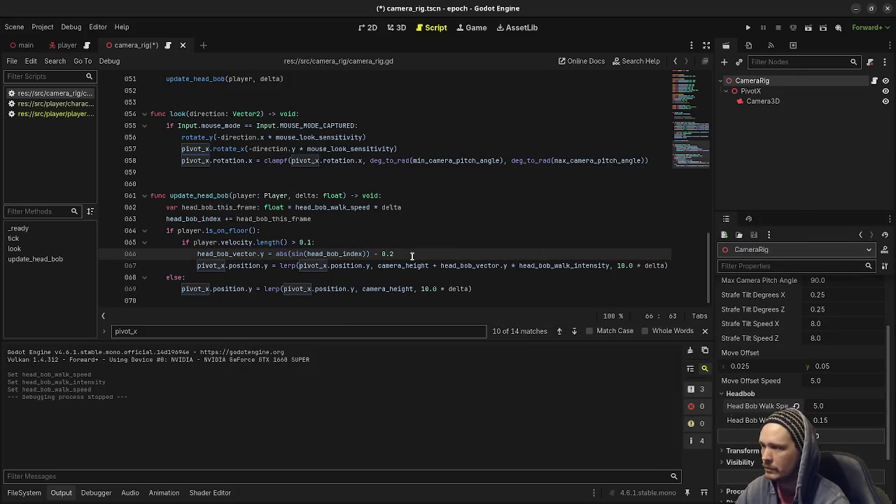
{"action": "type", "text": "clampf("}
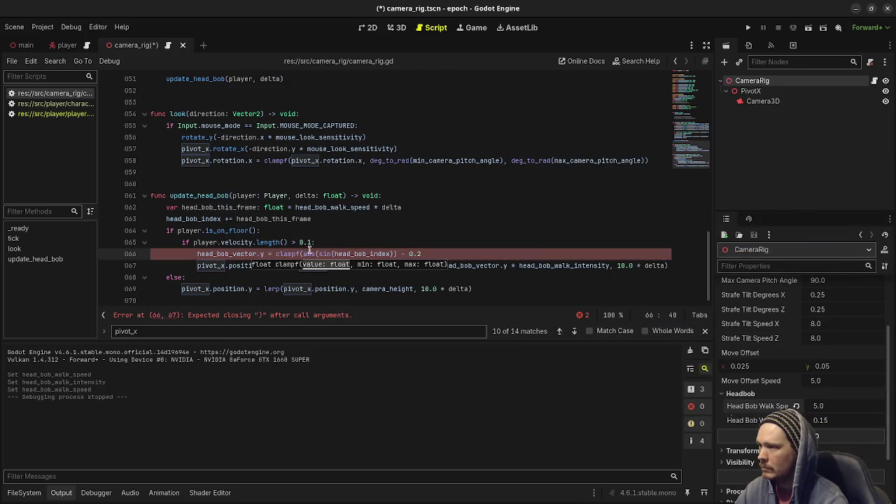
Finish line 66 as clampf(abs(sin(head_bob_index)) - 0.2, 0.0, 1.0), save camera_rig.gd, and run.
{"action": "left_click", "coordinate": [441, 254]}
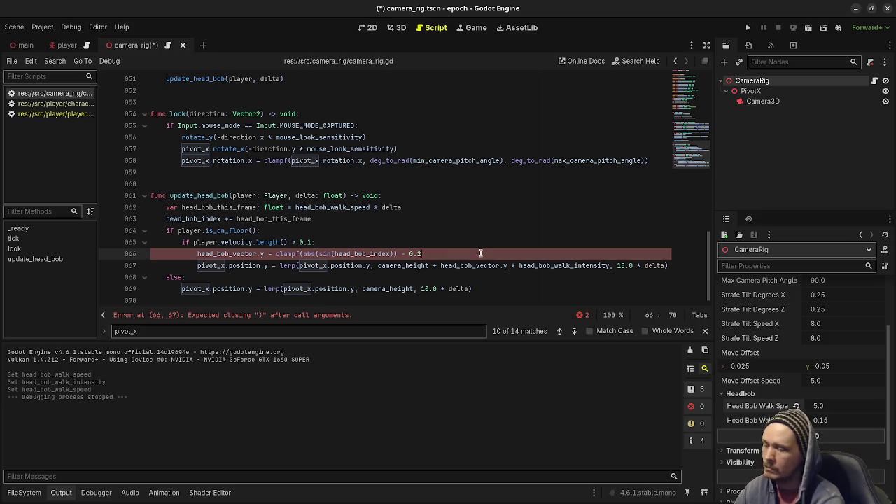
{"action": "type", "text": ", 0.0"}
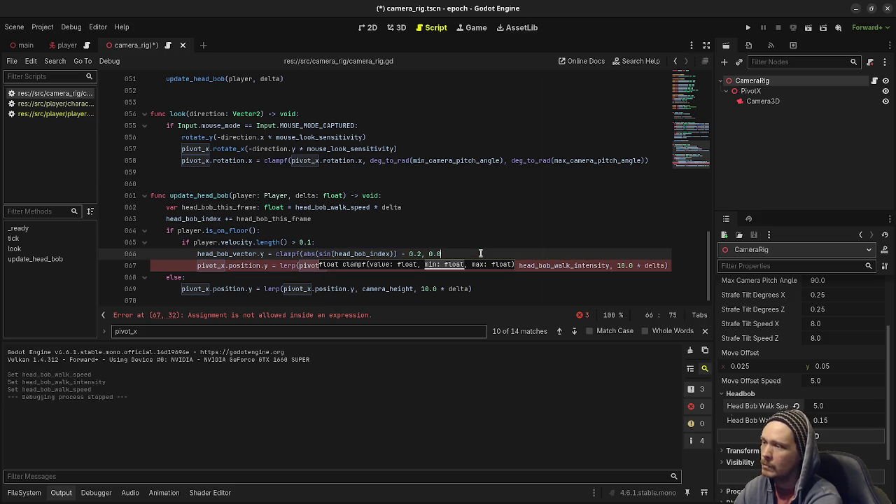
{"action": "type", "text": ", "}
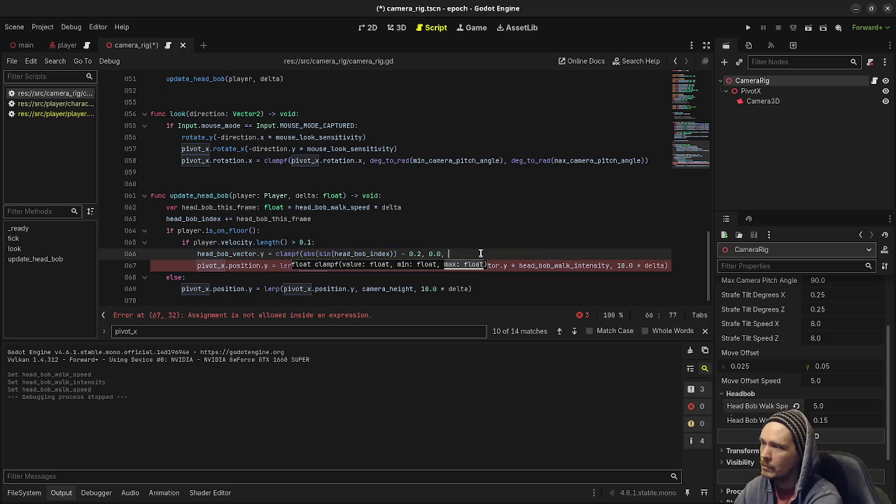
{"action": "type", "text": "1.0)"}
{"action": "key", "text": "ctrl+s"}
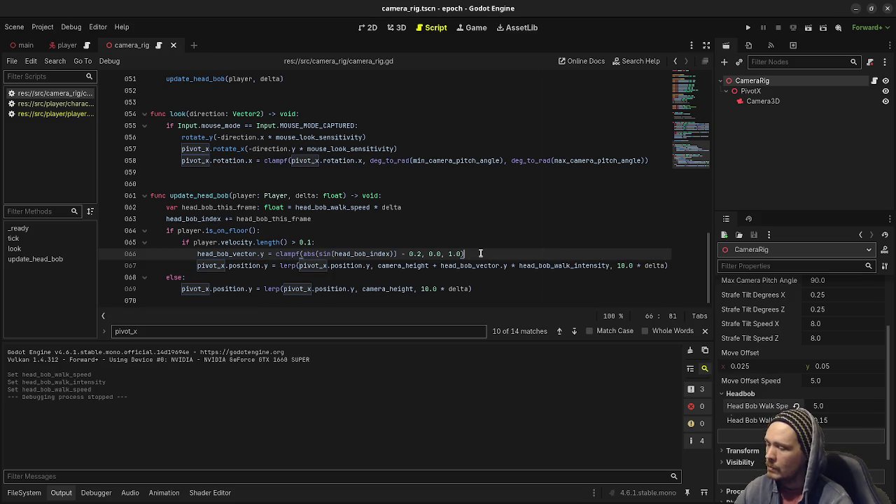
{"action": "key", "text": "F5"}
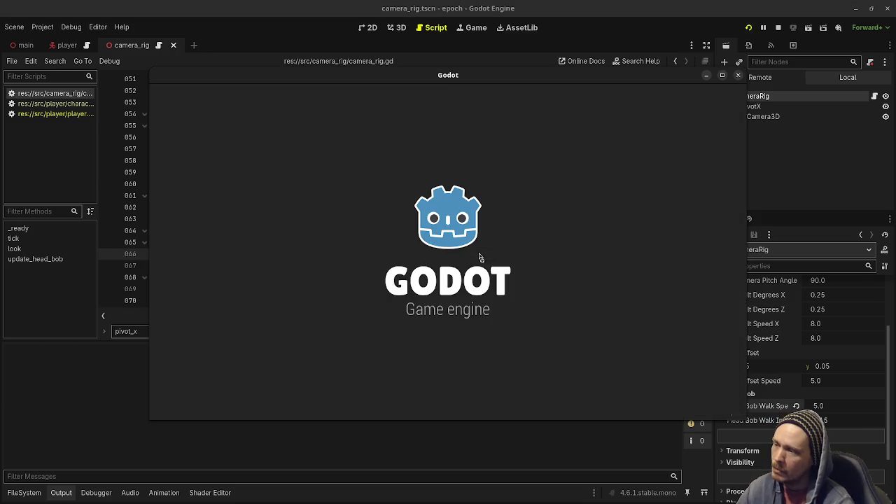
Reposition the game window beside the script and recapture the mouse in the game.
{"action": "key", "text": "w"}
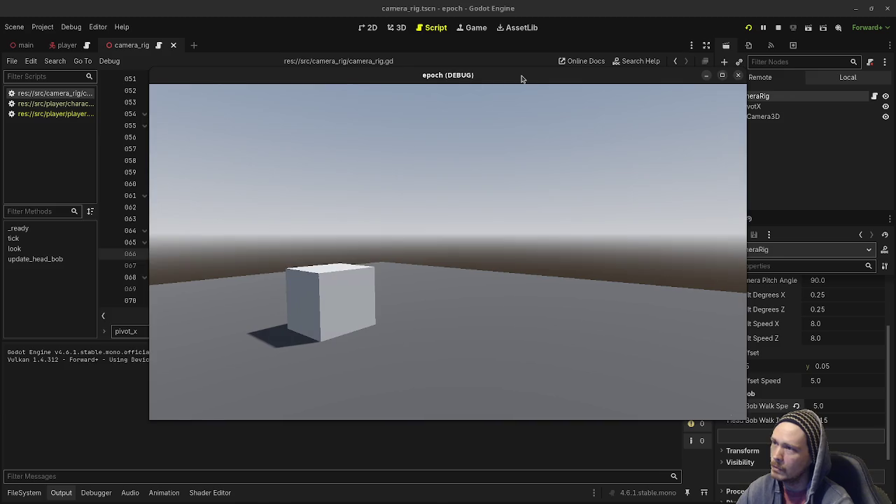
{"action": "left_click_drag", "start_coordinate": [520, 75], "coordinate": [399, 83]}
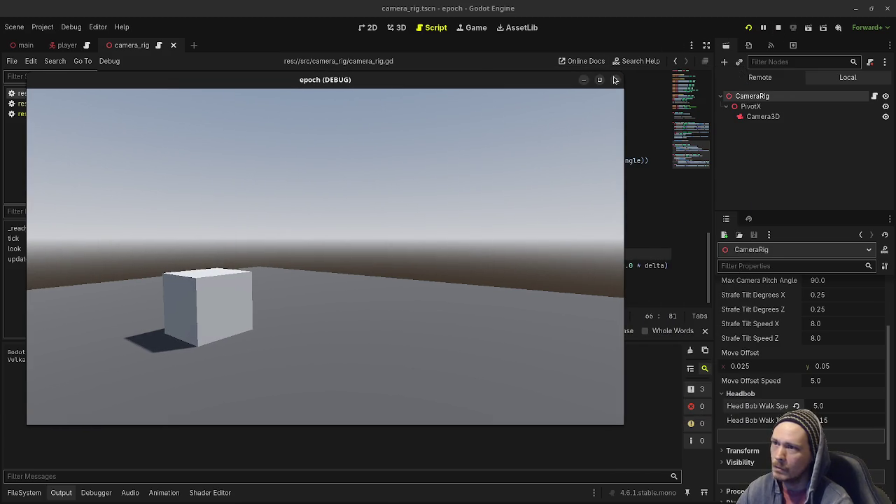
{"action": "left_click_drag", "start_coordinate": [541, 77], "coordinate": [578, 330]}
{"action": "left_click", "coordinate": [416, 254]}
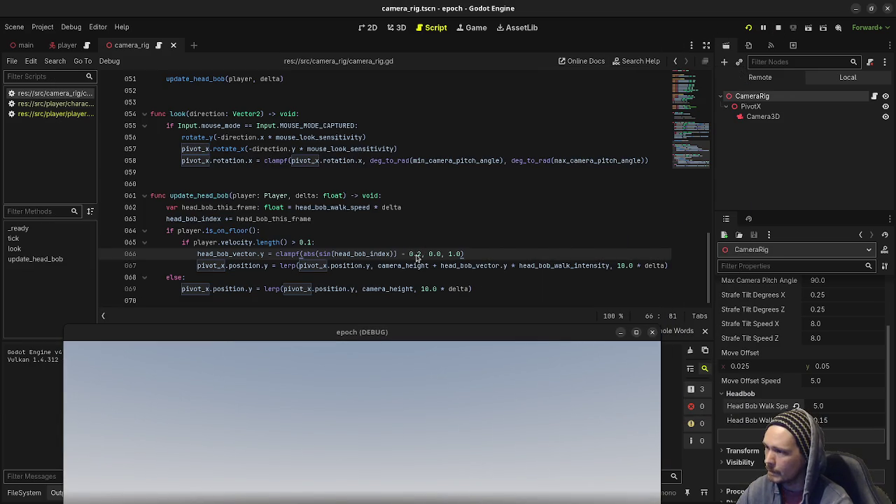
{"action": "left_click", "coordinate": [404, 324]}
{"action": "left_click_drag", "start_coordinate": [411, 336], "coordinate": [457, 81]}
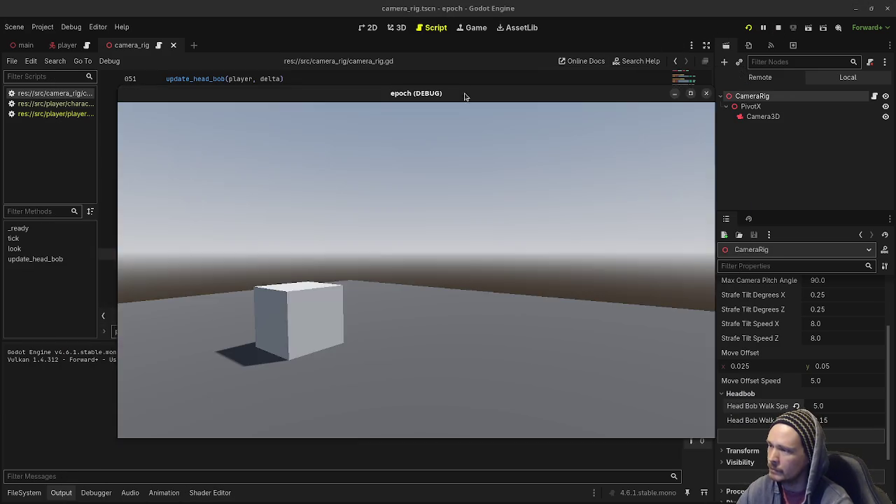
{"action": "left_click", "coordinate": [471, 138]}
Walk and strafe among the grey cubes to check the clamped bob, then stop the game.
{"action": "key", "text": "w"}
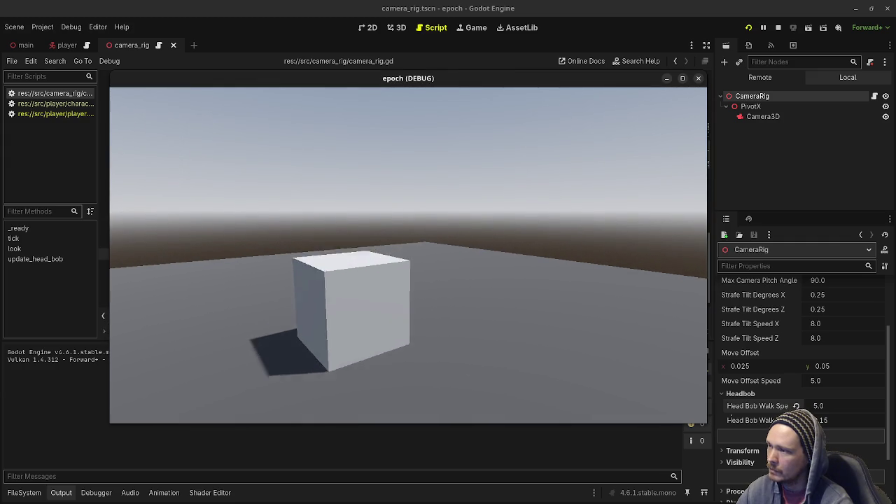
{"action": "key", "text": "w"}
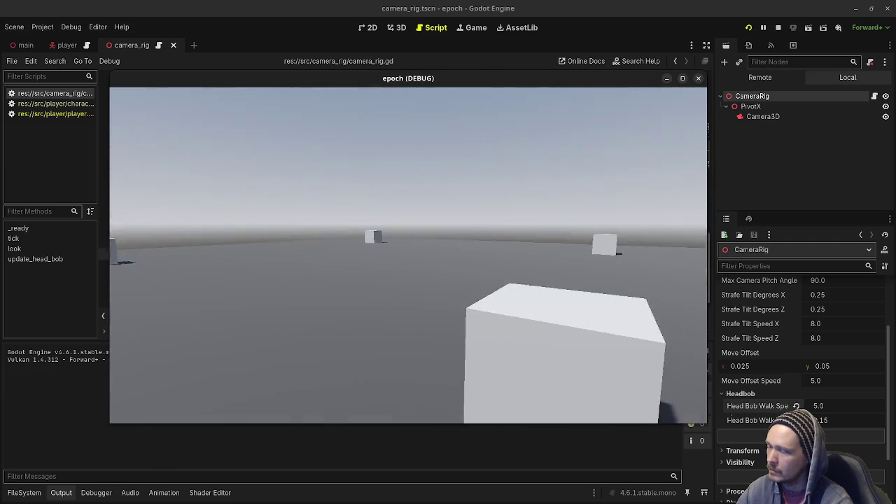
{"action": "key", "text": "w"}
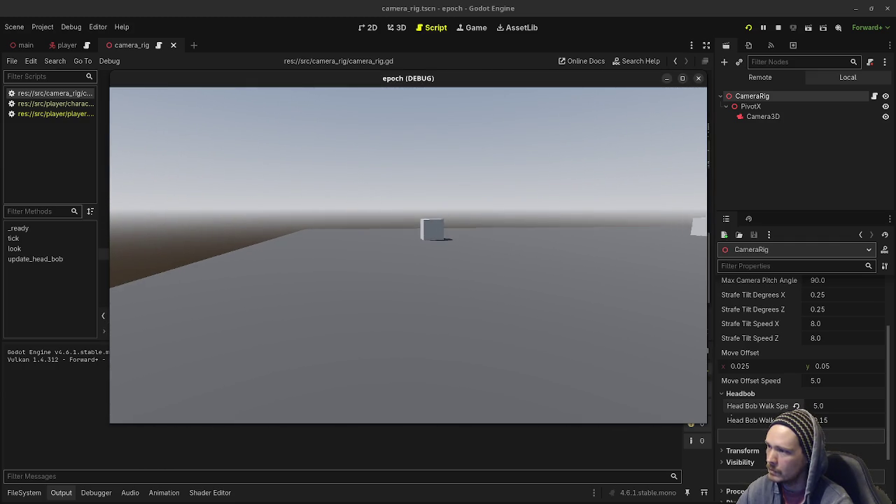
{"action": "key", "text": "w"}
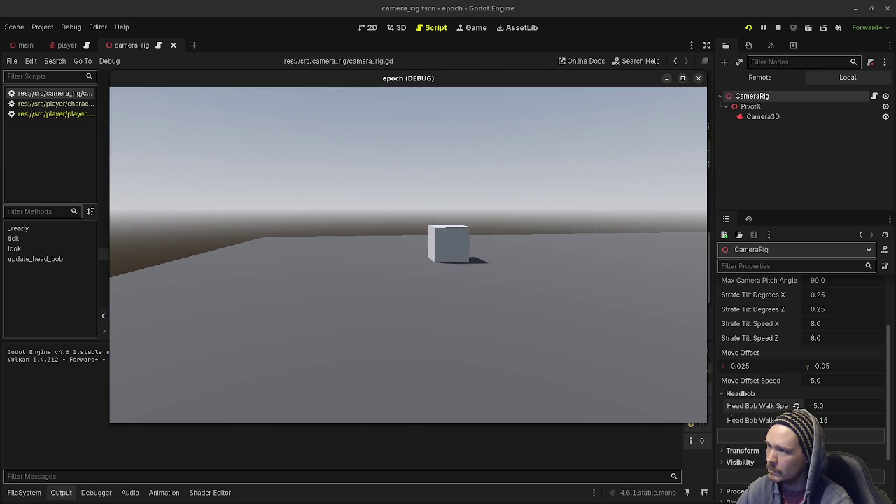
{"action": "key", "text": "w"}
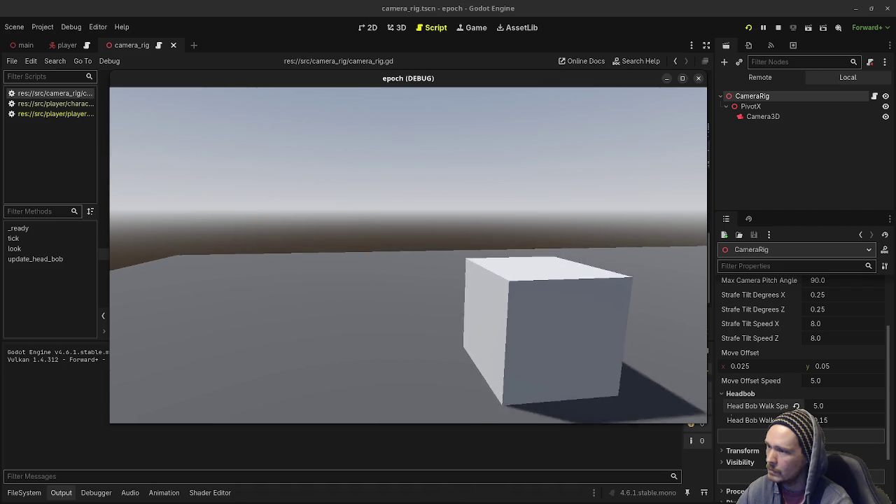
{"action": "key", "text": "s"}
{"action": "key", "text": "d"}
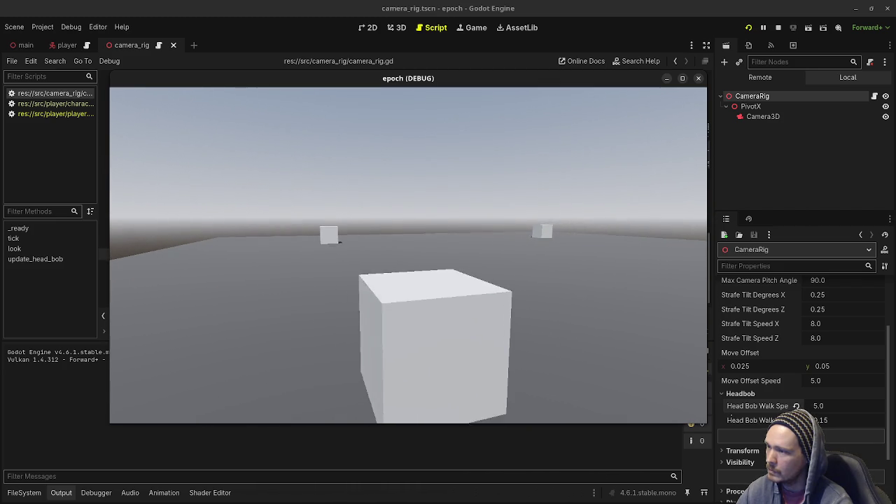
{"action": "key", "text": "a"}
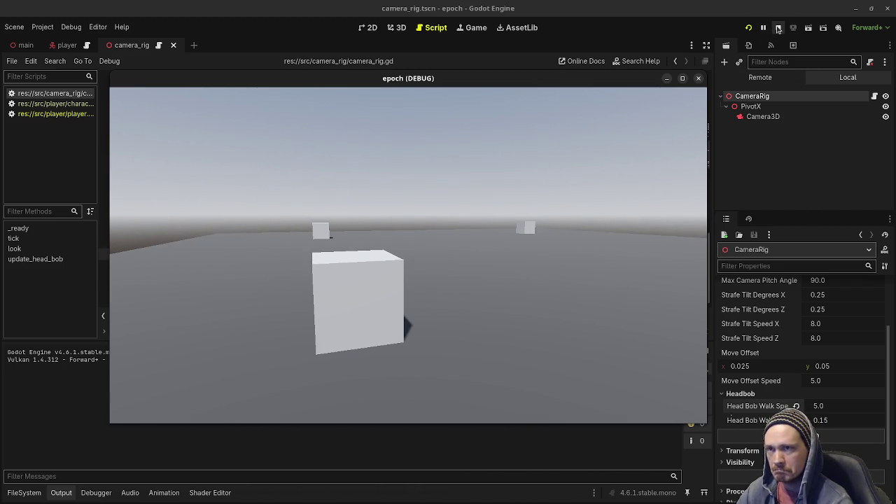
{"action": "left_click", "coordinate": [778, 27]}
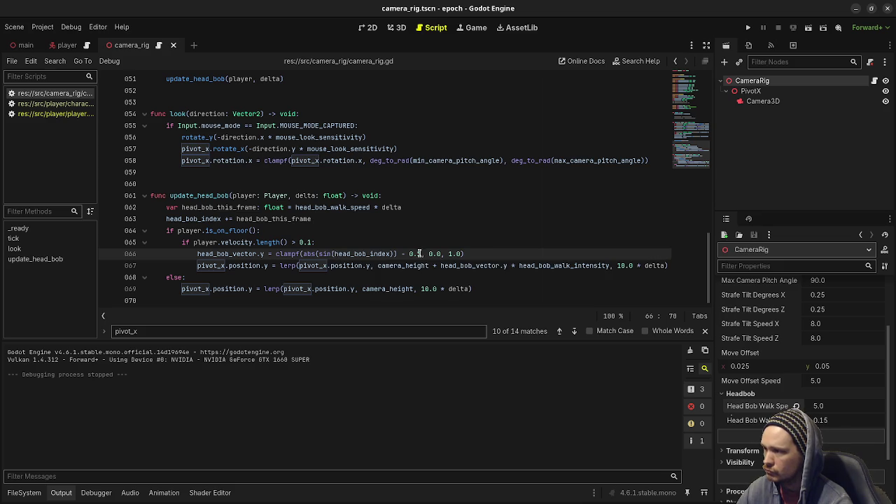
Change the line 66 offset from 0.5 to 0.75 and run the project.
{"action": "left_click", "coordinate": [411, 253]}
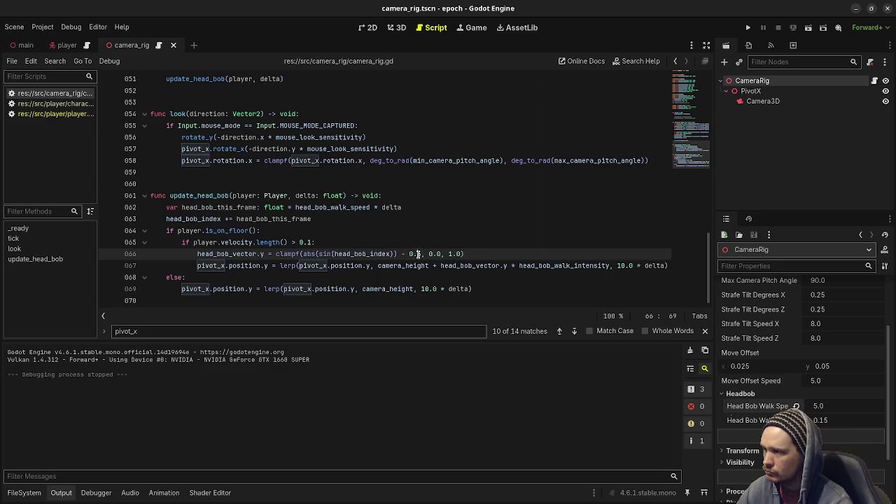
{"action": "type", "text": "7"}
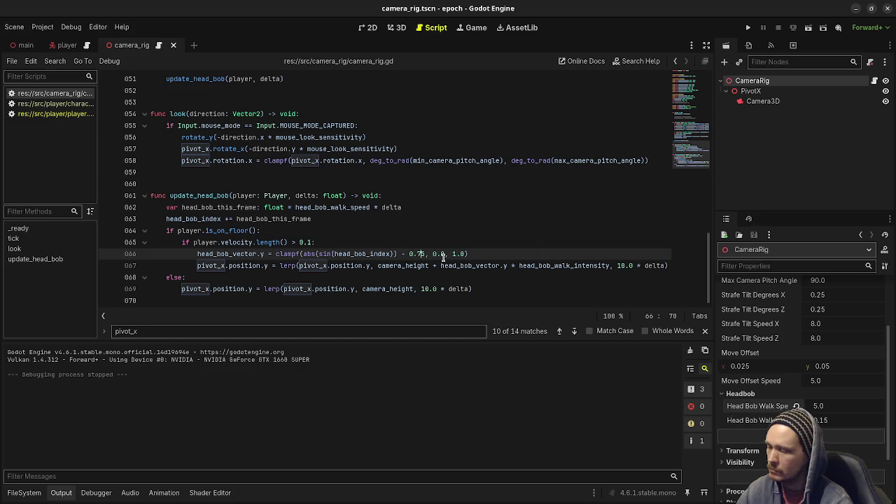
{"action": "key", "text": "F5"}
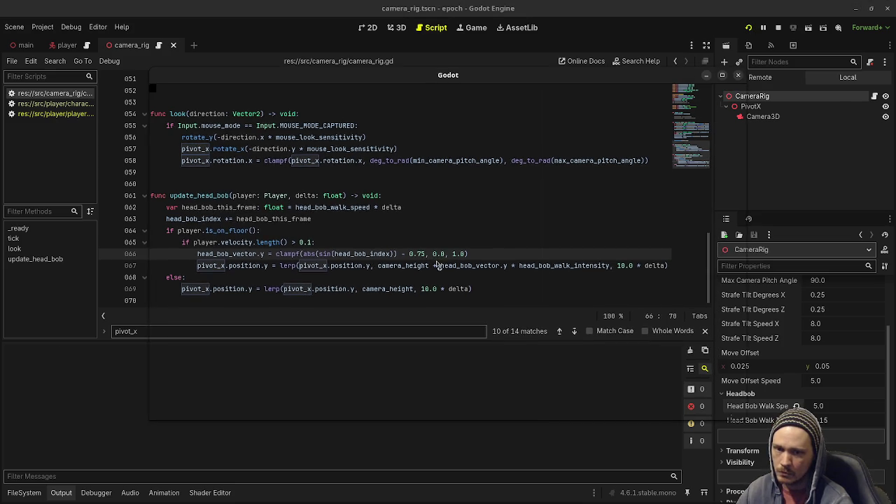
Walk forward and back around the cubes to test the head bob with the 0.75 offset.
{"action": "key", "text": "w"}
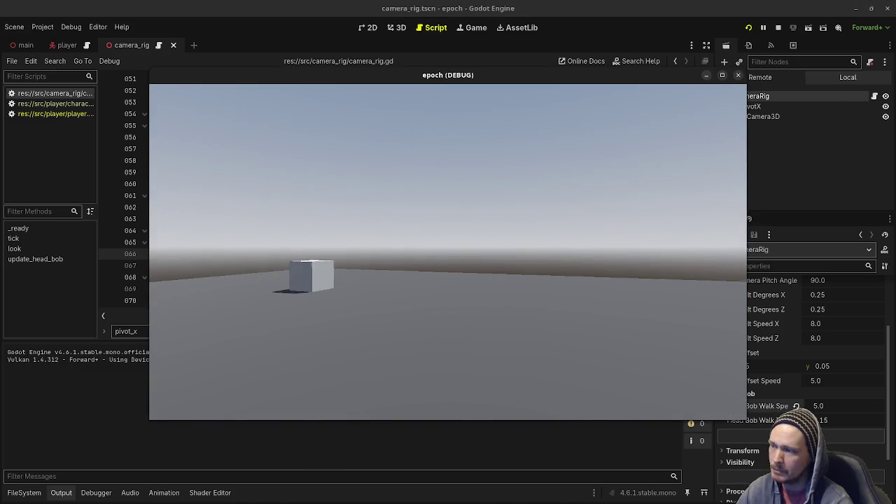
{"action": "key", "text": "w"}
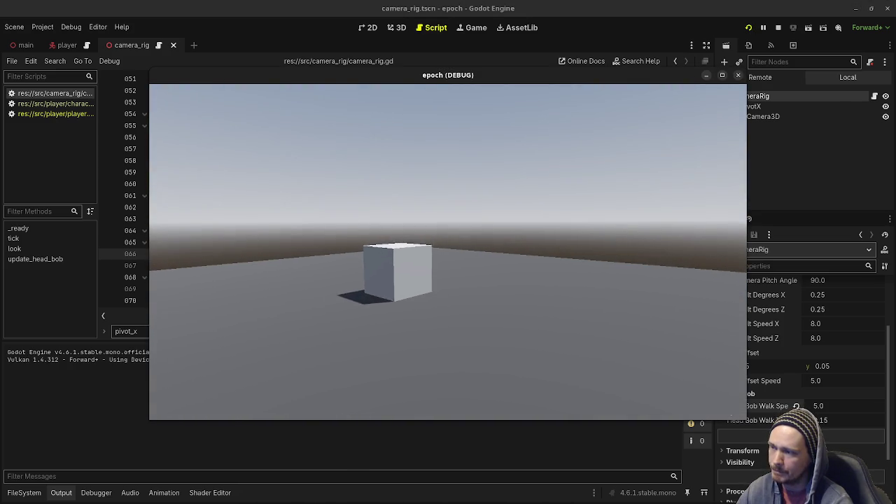
{"action": "key", "text": "w"}
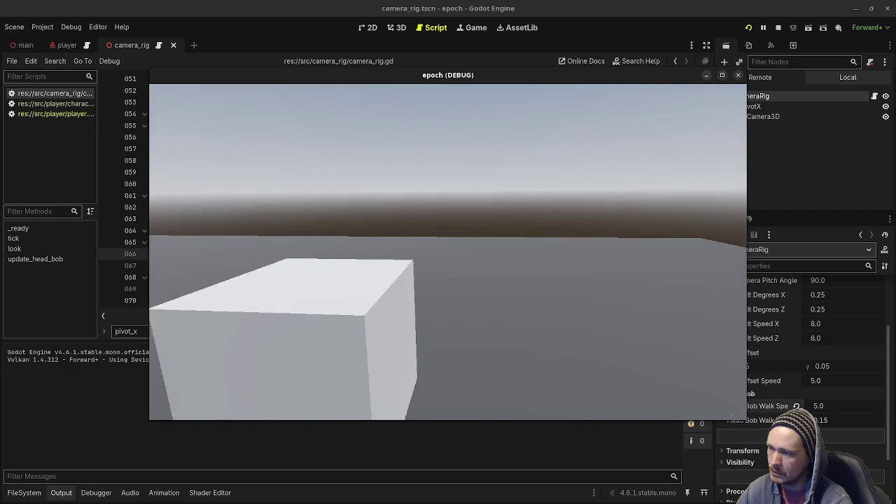
{"action": "key", "text": "s"}
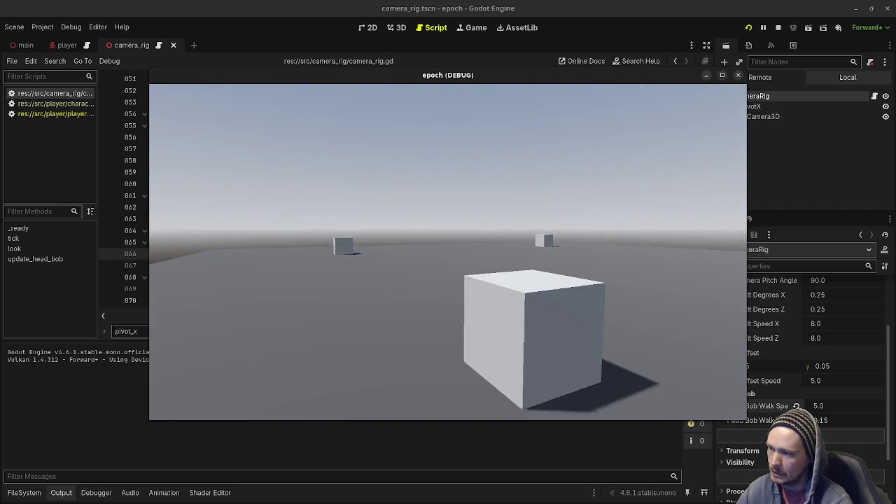
{"action": "key", "text": "w"}
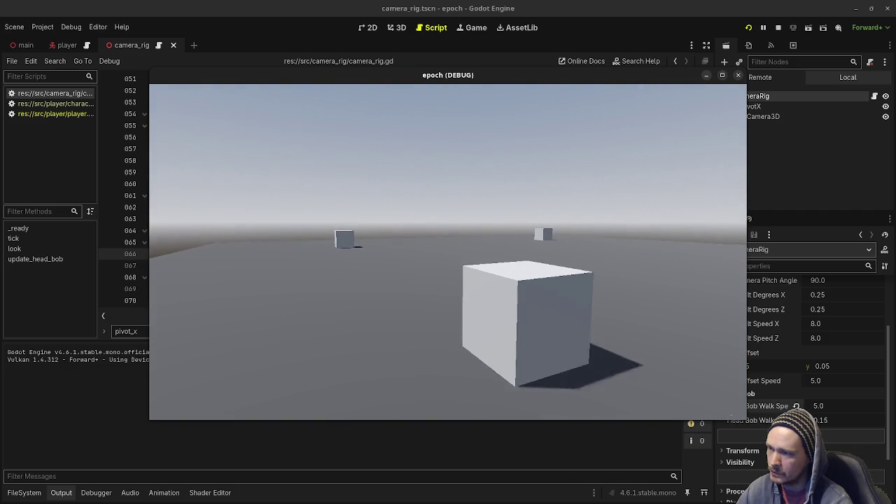
{"action": "key", "text": "s"}
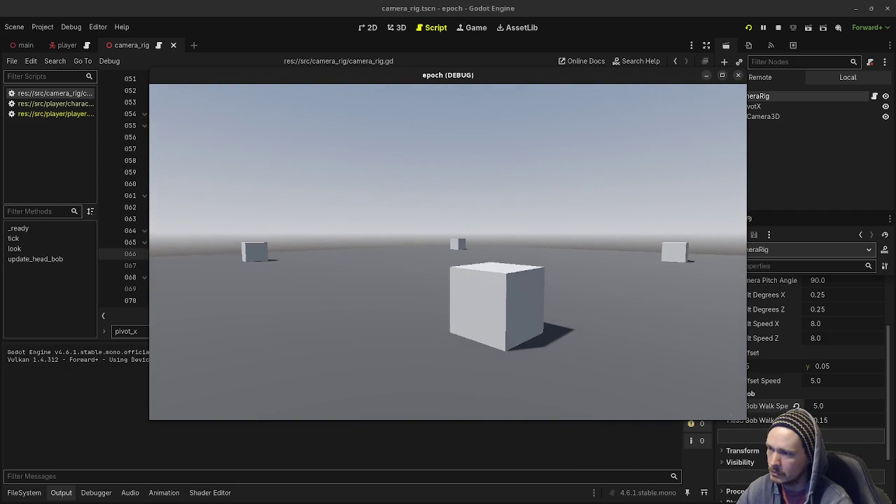
{"action": "key", "text": "w"}
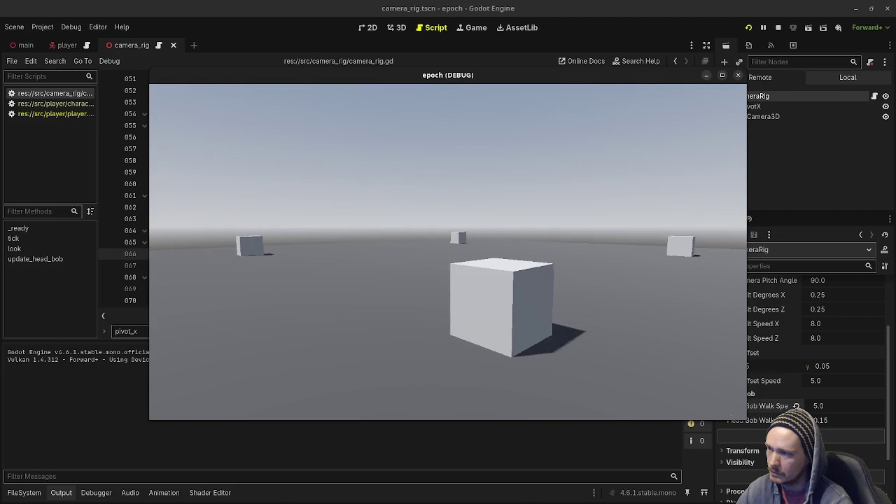
{"action": "key", "text": "w"}
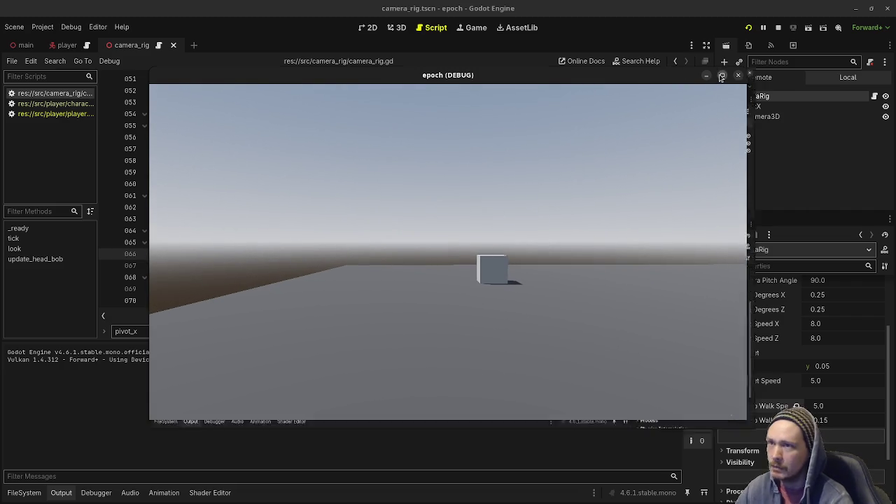
Walk among the cubes in the full-screen game to check the 0.75 head-bob bounce.
{"action": "left_click", "coordinate": [721, 76]}
{"action": "key", "text": "w"}
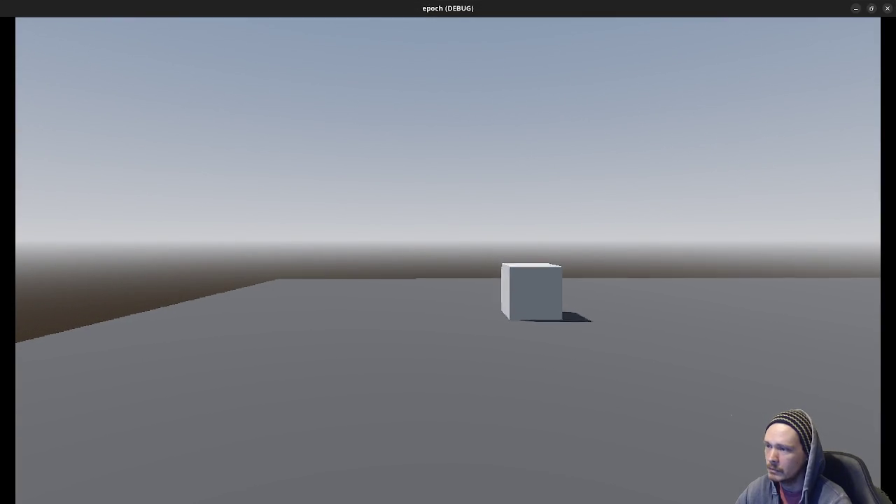
{"action": "key", "text": "w"}
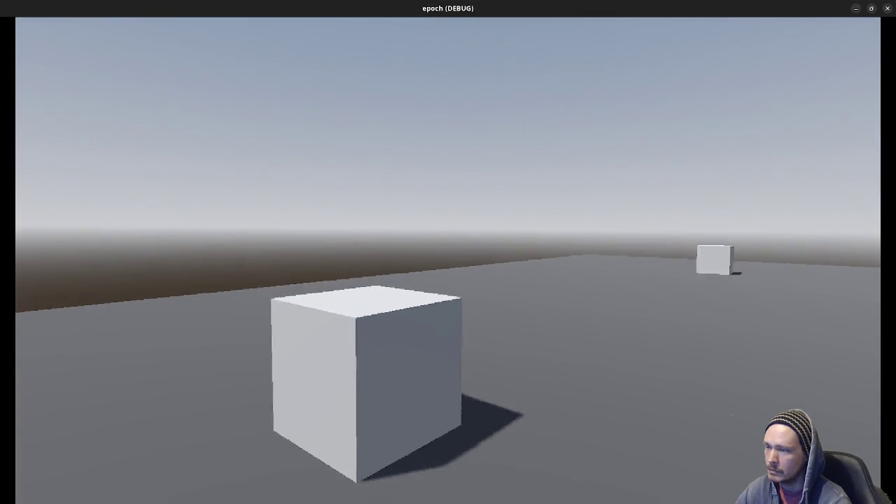
{"action": "key", "text": "s"}
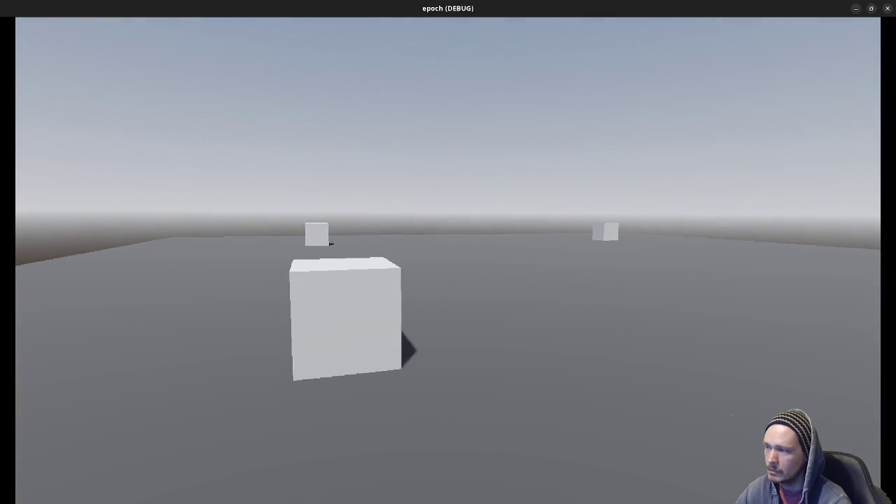
{"action": "key", "text": "s"}
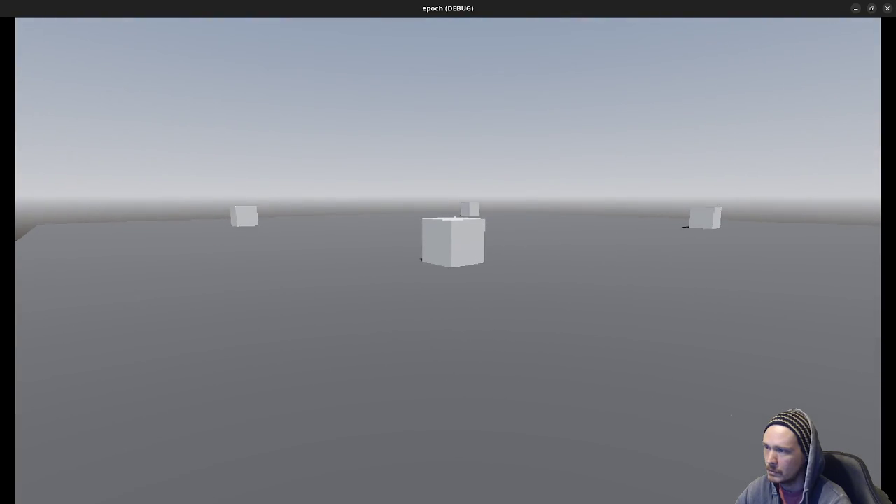
{"action": "key", "text": "w"}
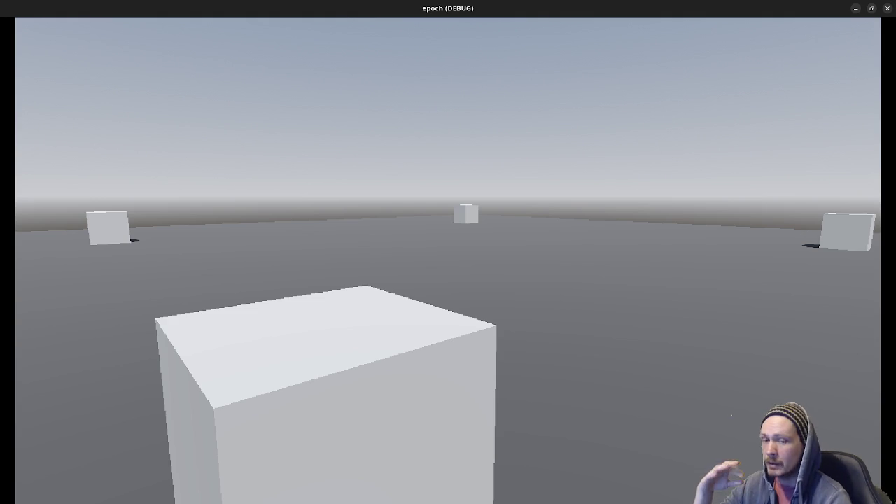
Back away from the near cube, look right and upward, then stop the game.
{"action": "key", "text": "s"}
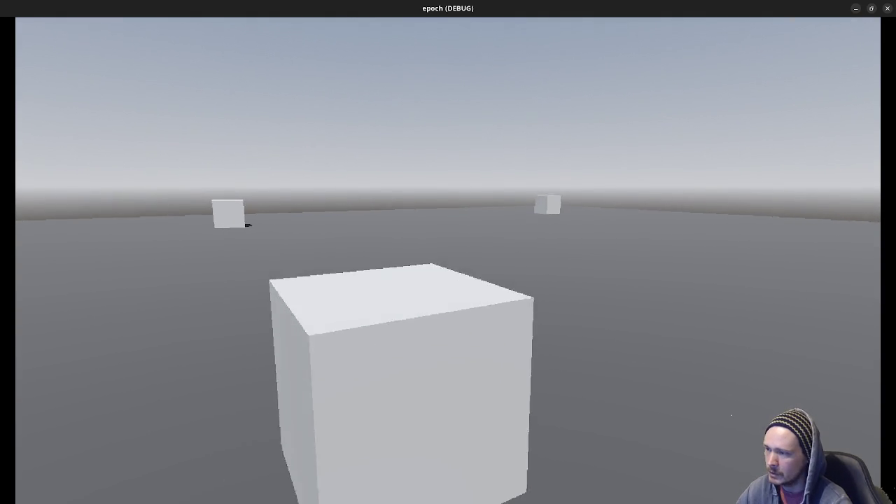
{"action": "left_click_drag", "start_coordinate": [735, 175], "coordinate": [841, 46]}
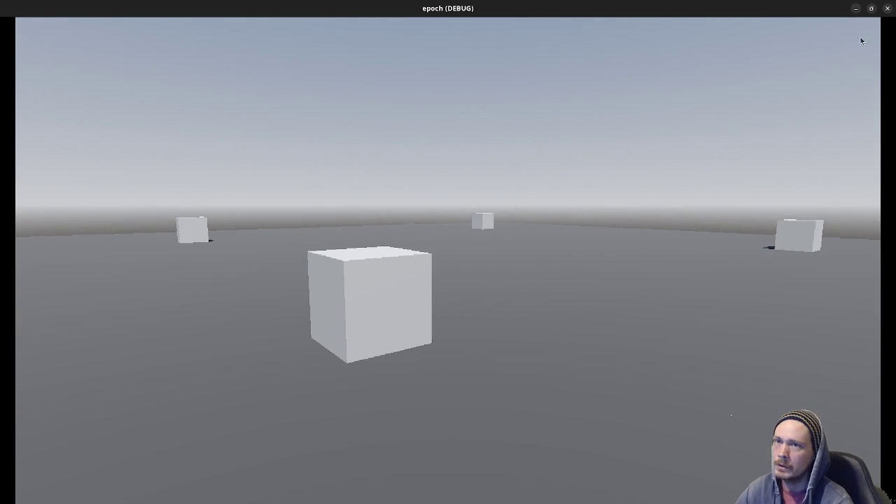
{"action": "left_click", "coordinate": [889, 7]}
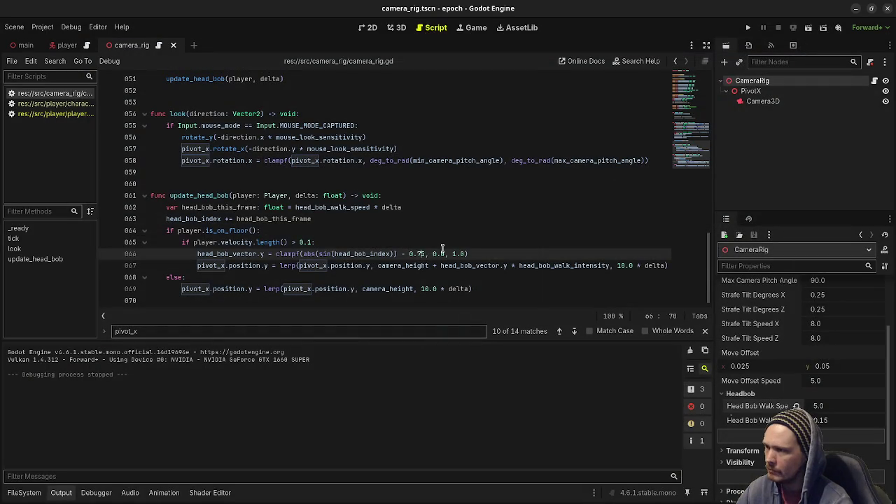
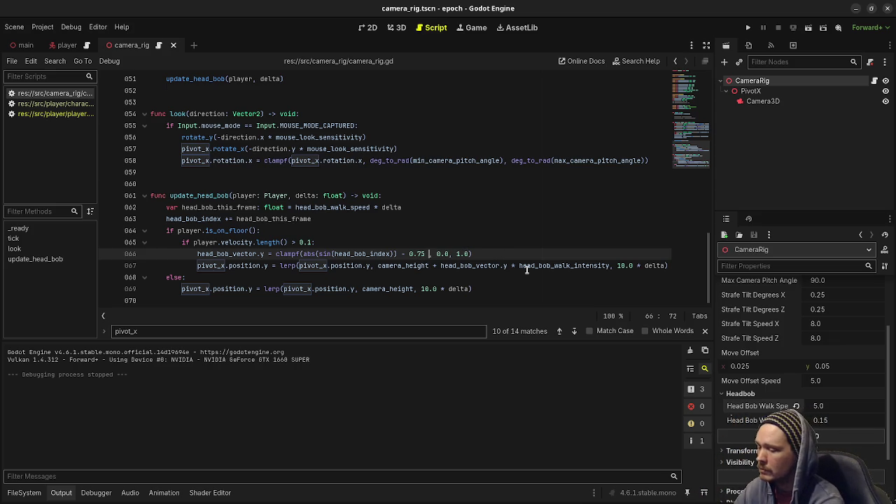
Multiply the head-bob sine term on line 66 by 4.0 inside the clamp, then run the game with F5.
{"action": "type", "text": "* 4.0"}
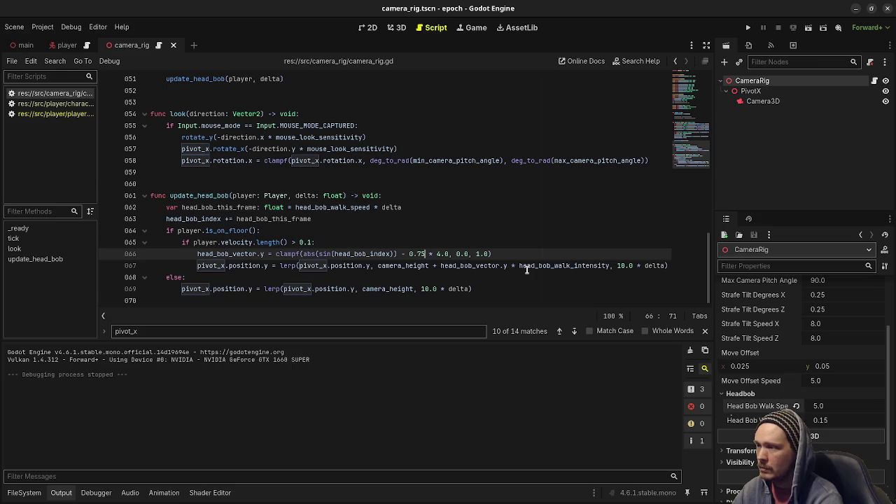
{"action": "type", "text": ")"}
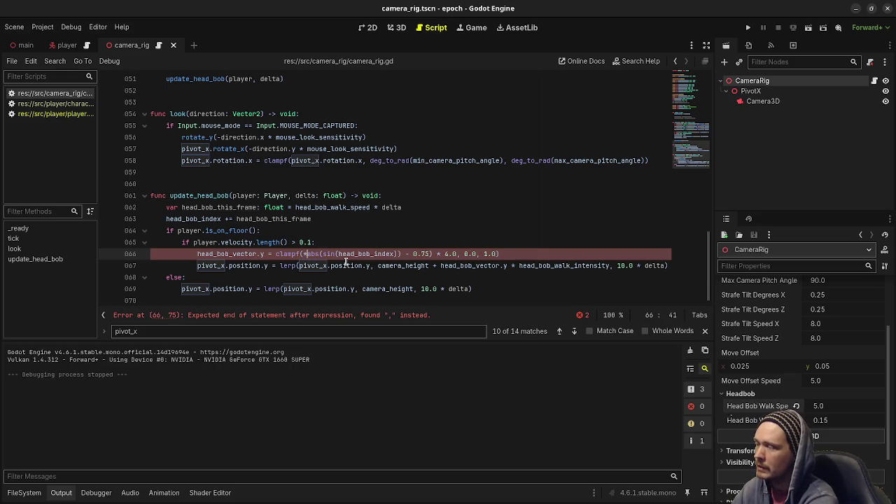
{"action": "type", "text": "("}
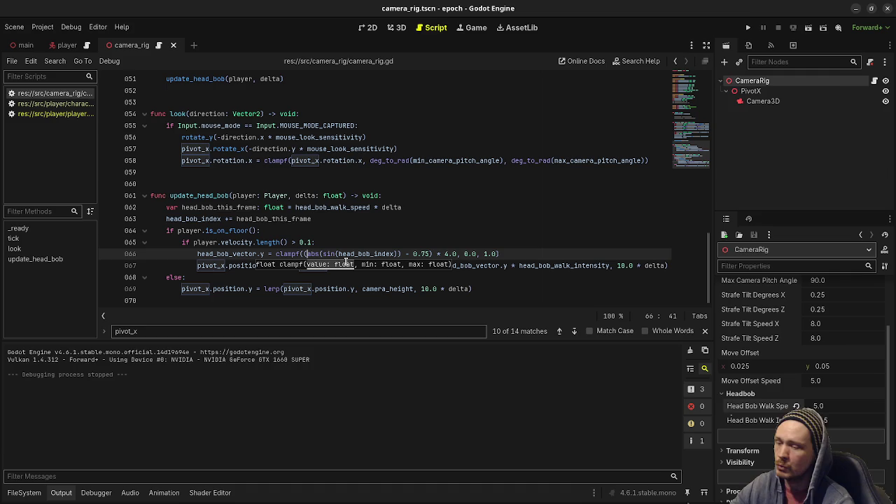
{"action": "key", "text": "F5"}
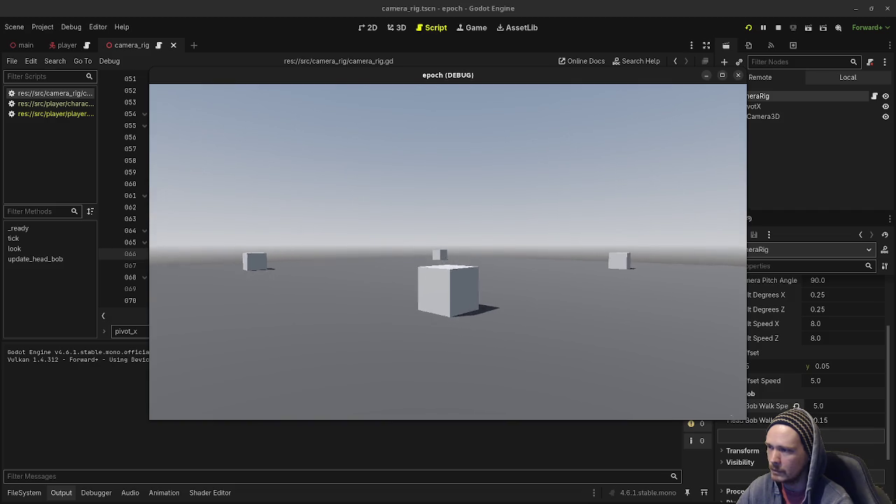
Maximize the debug game, walk forward, back and sideways around the cube, then close it.
{"action": "key", "text": "w"}
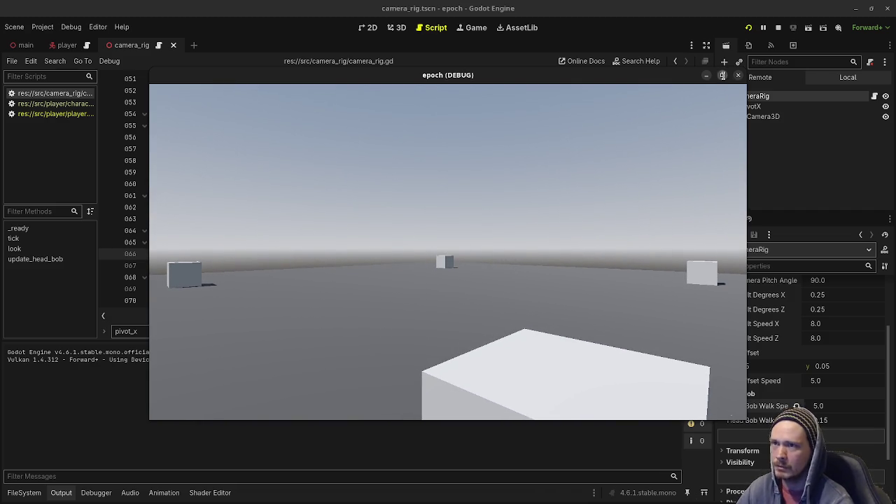
{"action": "left_click", "coordinate": [722, 77]}
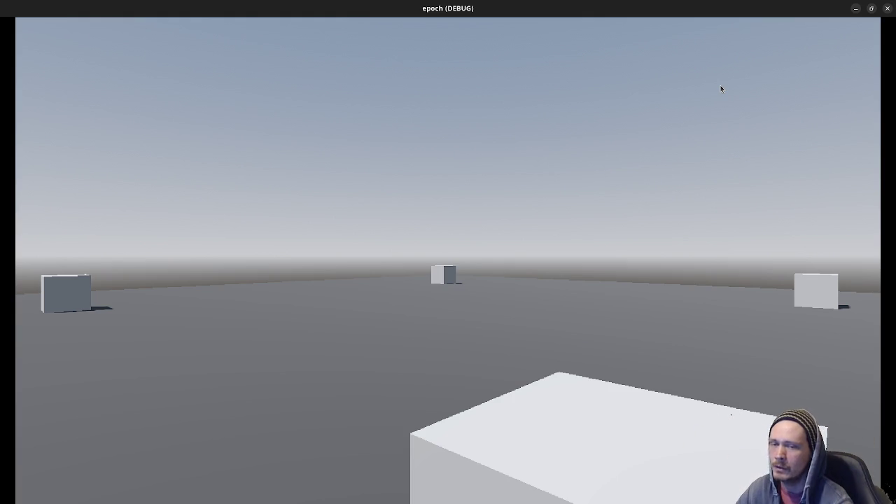
{"action": "key", "text": "s"}
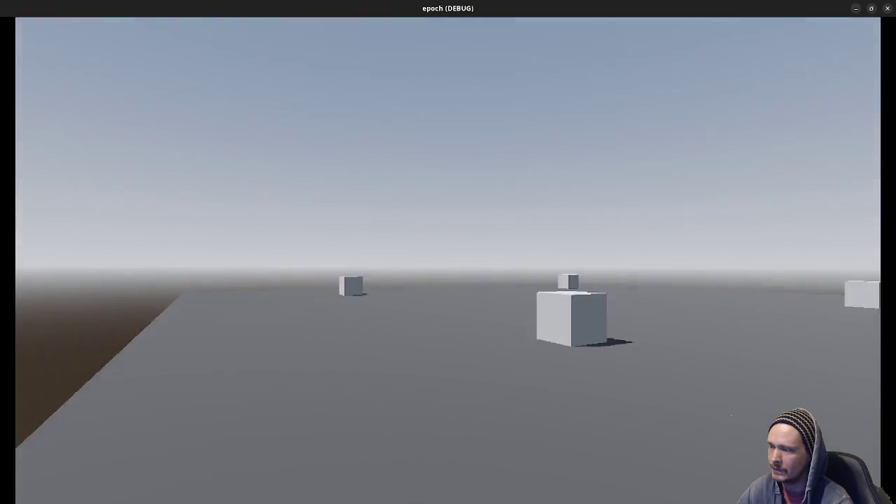
{"action": "key", "text": "w"}
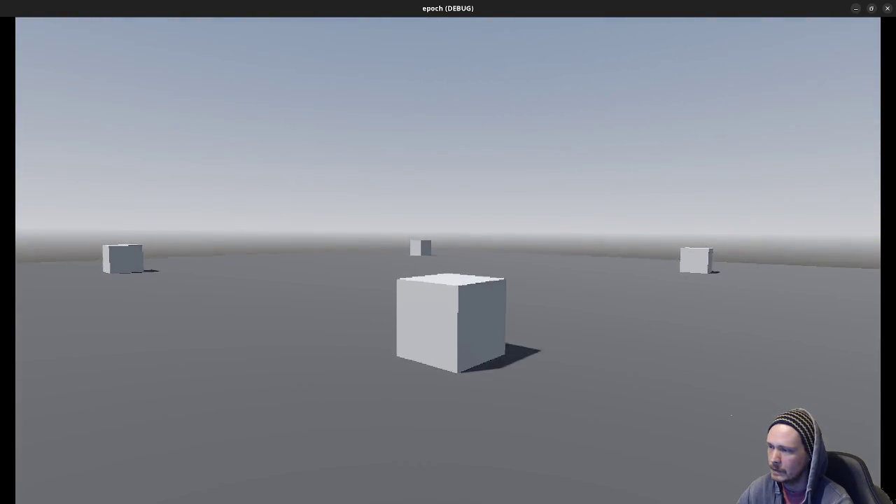
{"action": "key", "text": "w"}
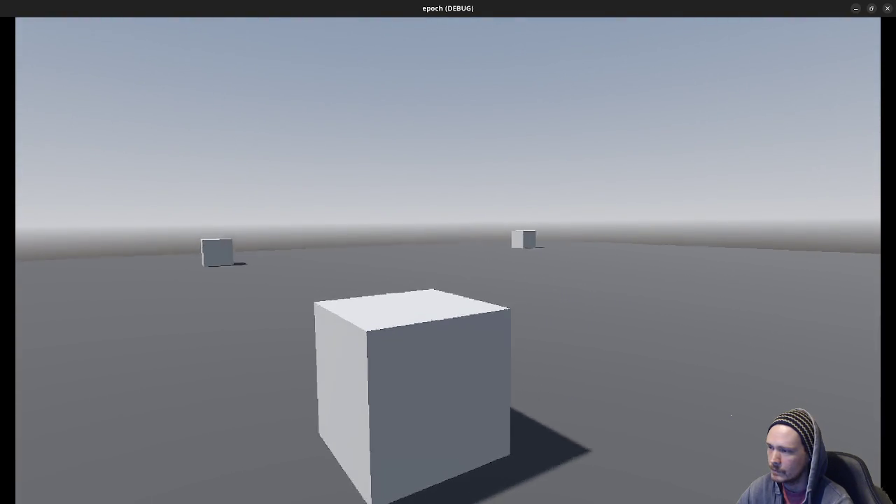
{"action": "key", "text": "a"}
{"action": "key", "text": "d"}
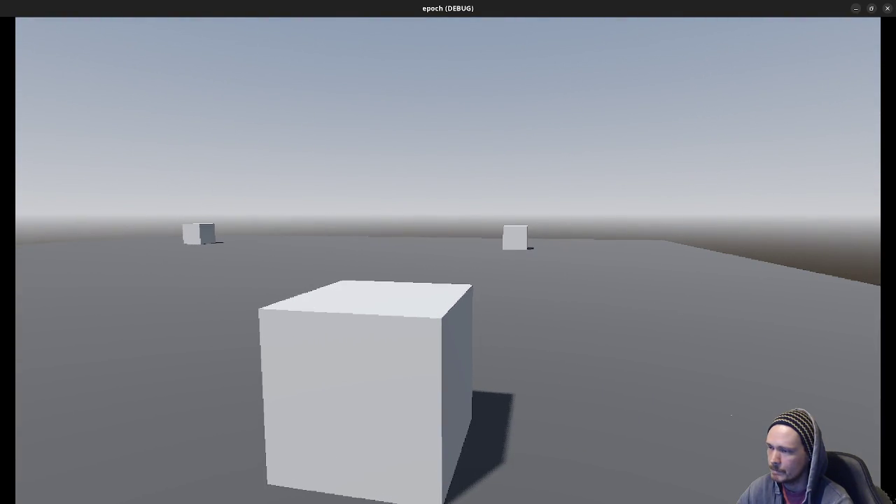
{"action": "left_click", "coordinate": [887, 7]}
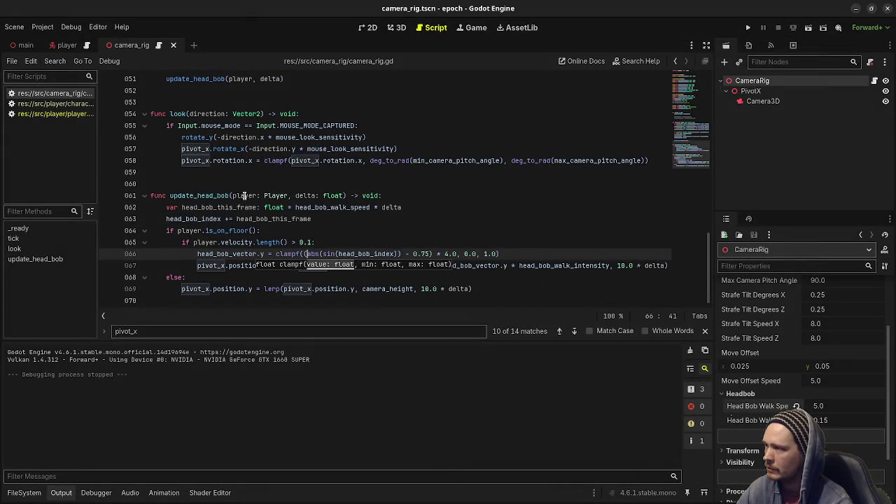
Add the comment '# TODO: make head bob less intense the slower you are' above update_head_bob.
{"action": "left_click", "coordinate": [245, 185]}
{"action": "key", "text": "Return"}
{"action": "type", "text": "#"}
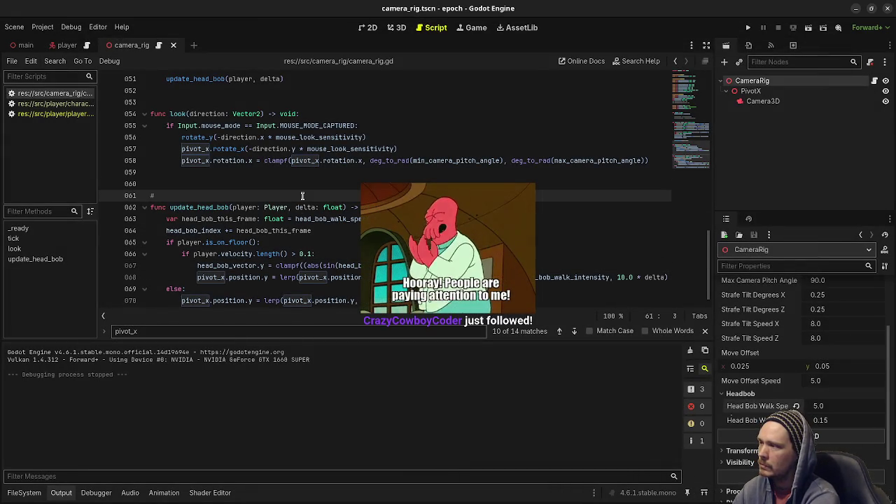
{"action": "type", "text": "TODO: "}
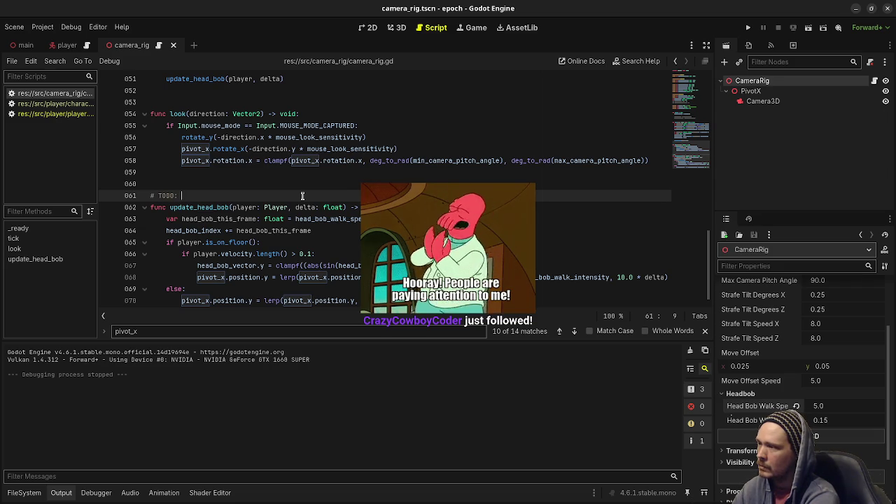
{"action": "type", "text": "have"}
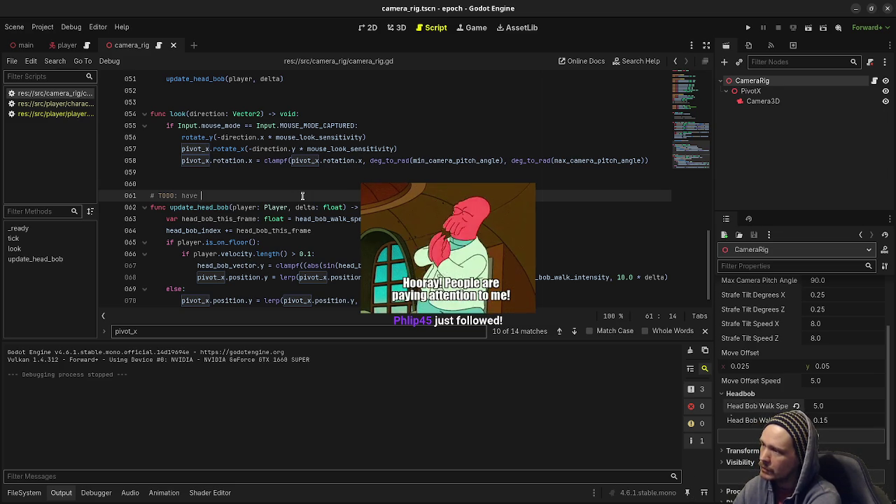
{"action": "key", "text": "BackSpace"}
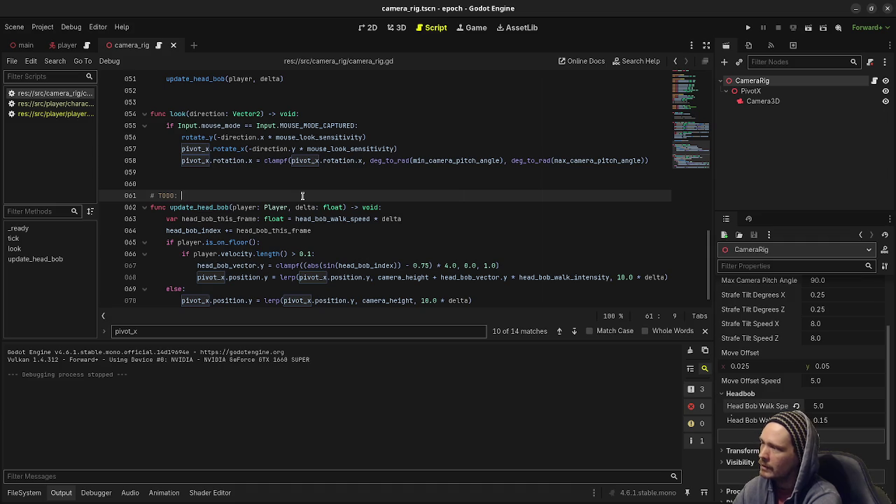
{"action": "type", "text": "make head "}
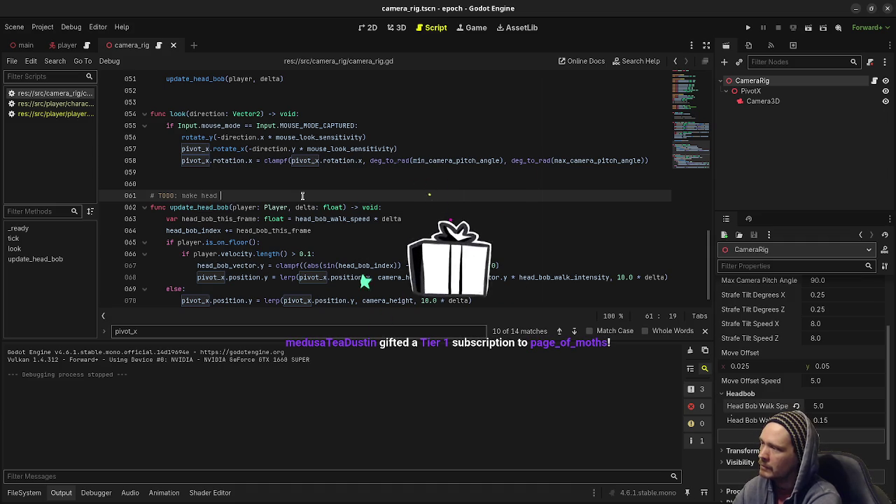
{"action": "type", "text": "bob less intense "}
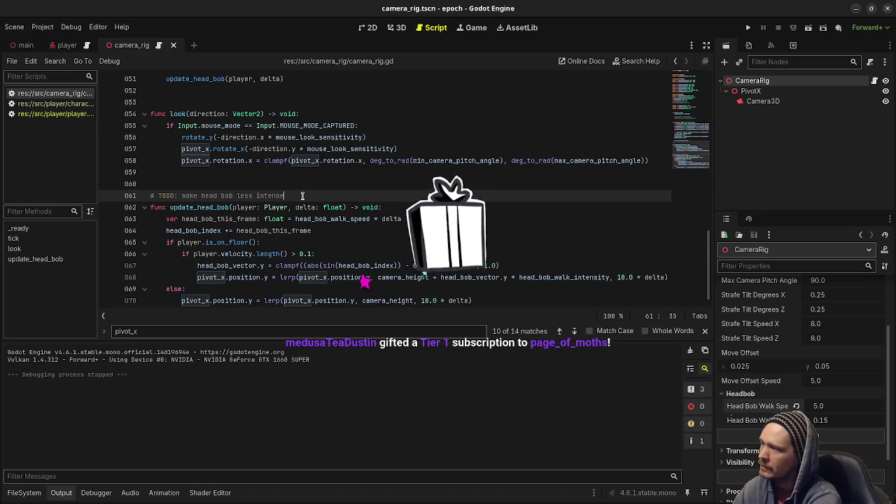
{"action": "type", "text": "the slow"}
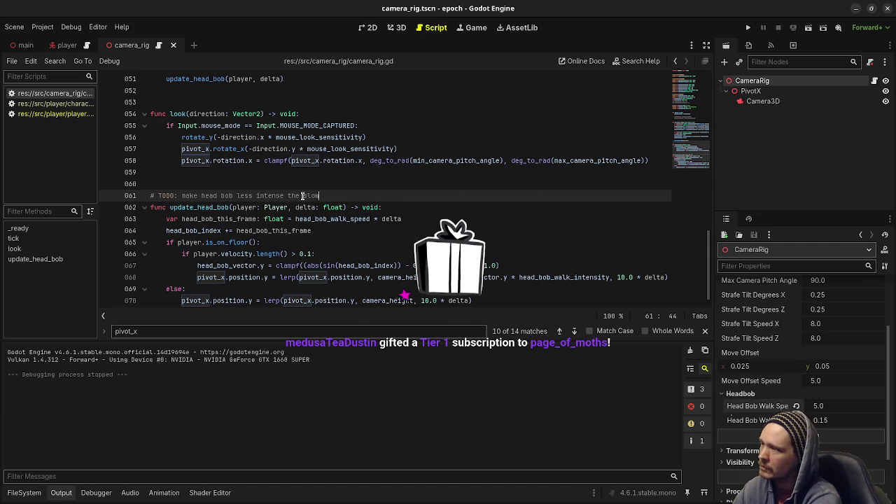
{"action": "type", "text": "er you are"}
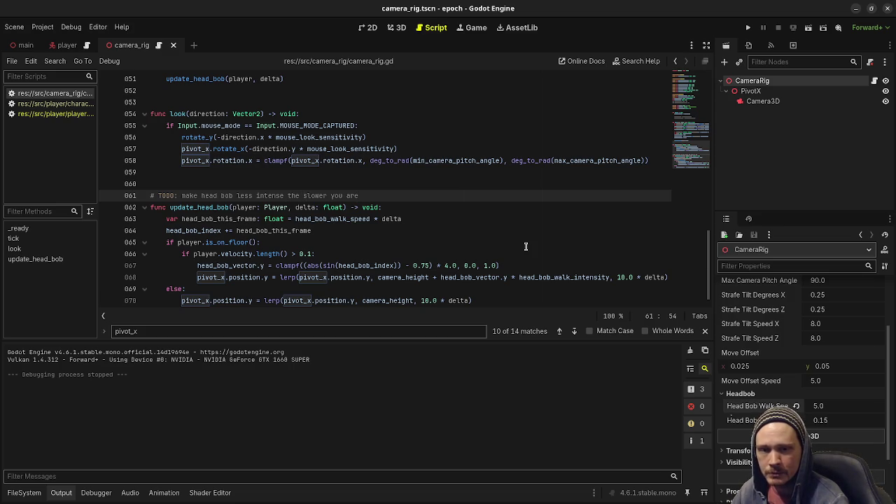
{"action": "left_click", "coordinate": [408, 253]}
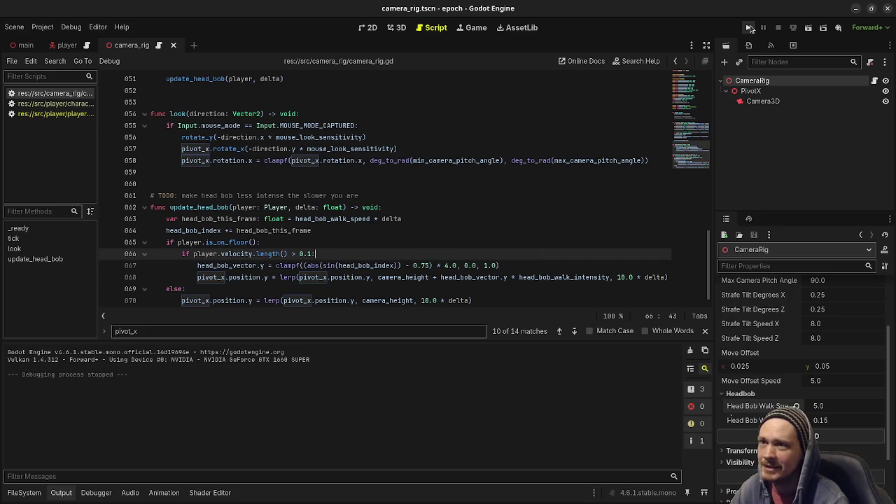
Rerun the game, walk toward and away from the cube, then select the head bob intensity field.
{"action": "left_click", "coordinate": [747, 27]}
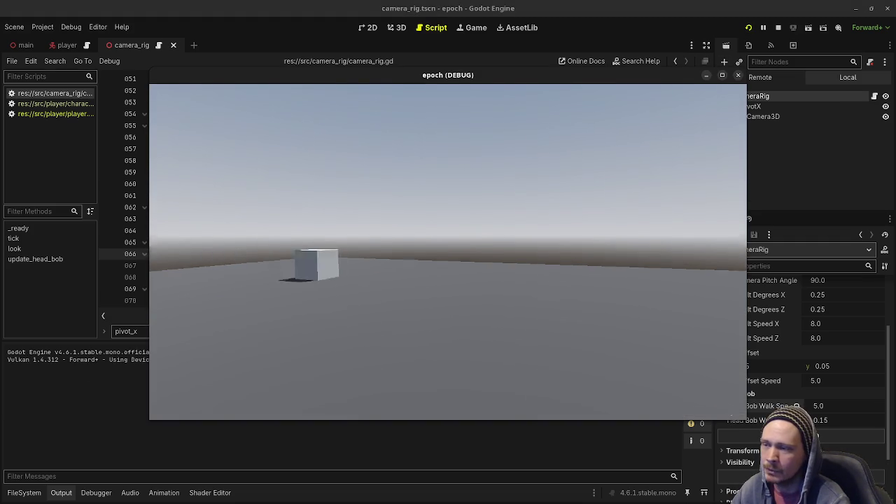
{"action": "key", "text": "w"}
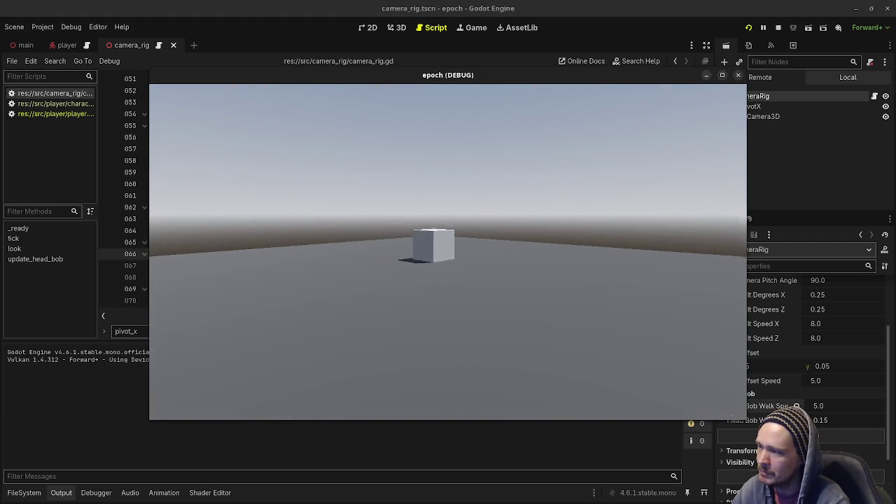
{"action": "key", "text": "w"}
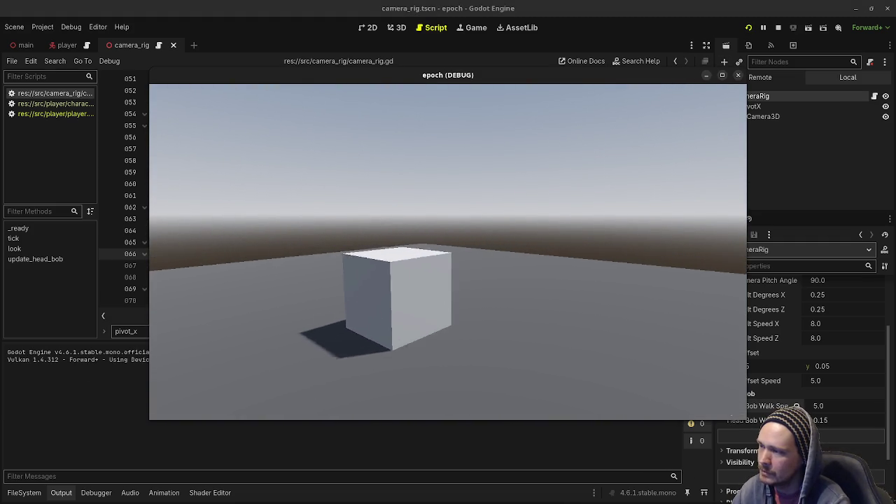
{"action": "key", "text": "s"}
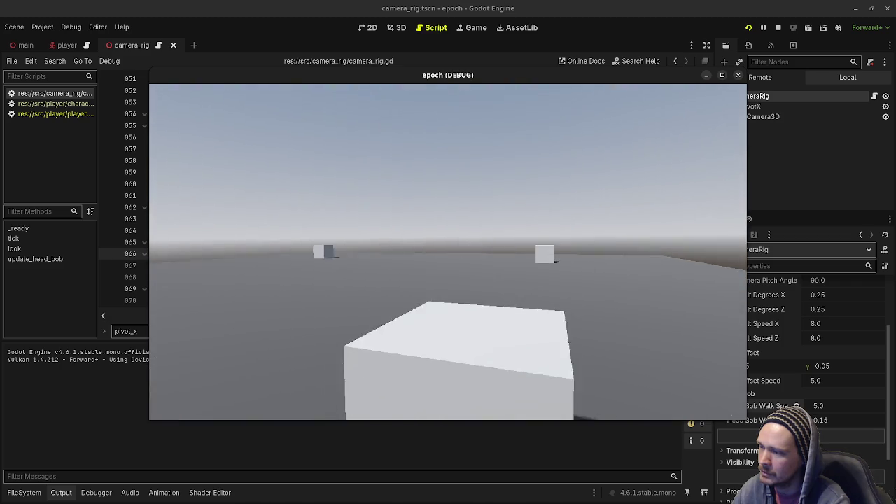
{"action": "key", "text": "s"}
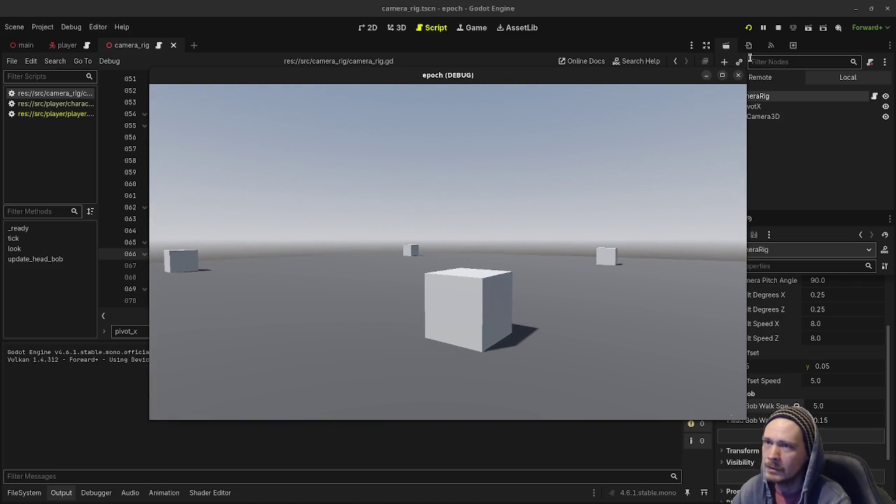
{"action": "left_click", "coordinate": [838, 418]}
{"action": "left_click", "coordinate": [837, 419]}
Set Head Bob Walk Intensity to 0.1 while the game is running.
{"action": "type", "text": ".1"}
{"action": "key", "text": "Return"}
{"action": "left_click", "coordinate": [485, 280]}
Walk forward, backward and sideways around the cubes to judge the head bob, then stop the game.
{"action": "key", "text": "s"}
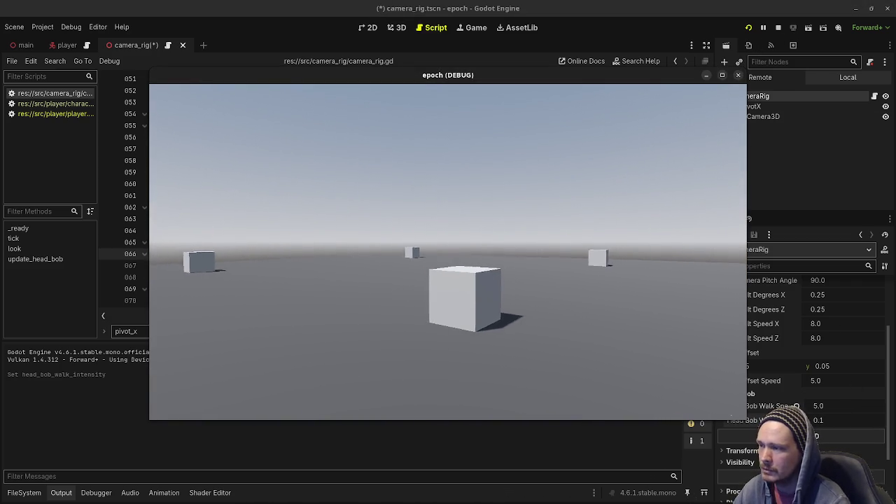
{"action": "key", "text": "w"}
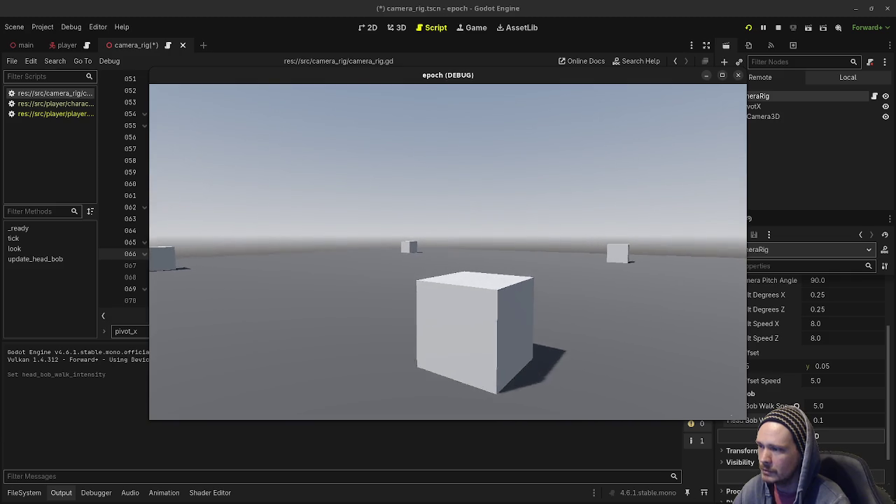
{"action": "key", "text": "s"}
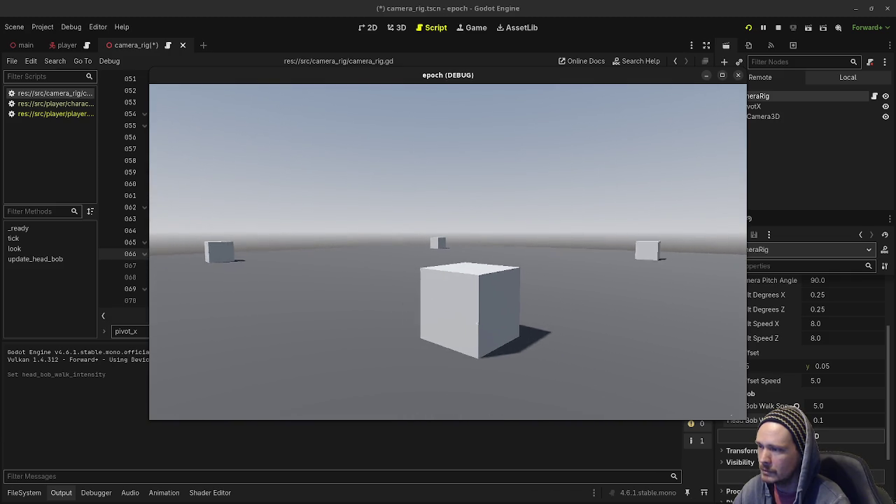
{"action": "key", "text": "a"}
{"action": "key", "text": "w"}
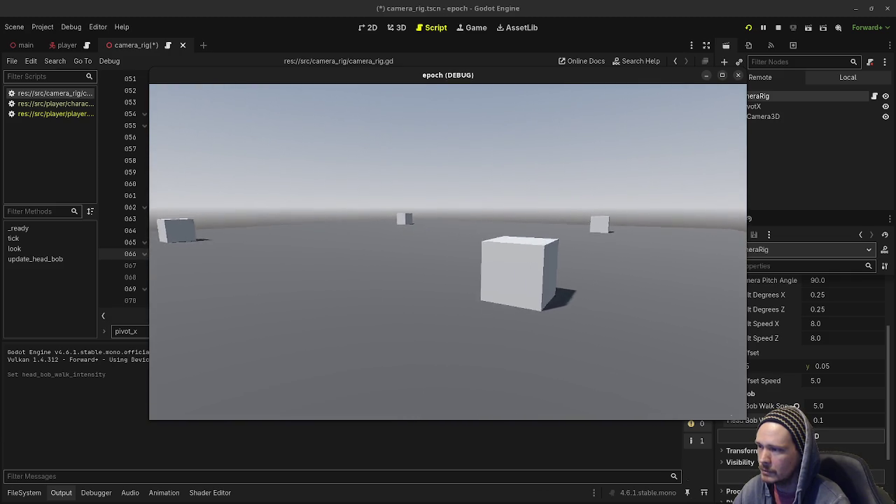
{"action": "key", "text": "d"}
{"action": "key", "text": "a"}
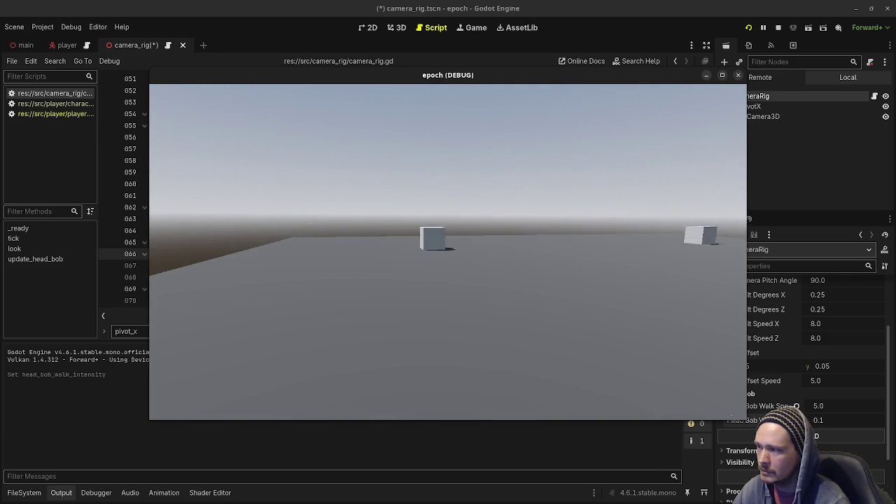
{"action": "key", "text": "w"}
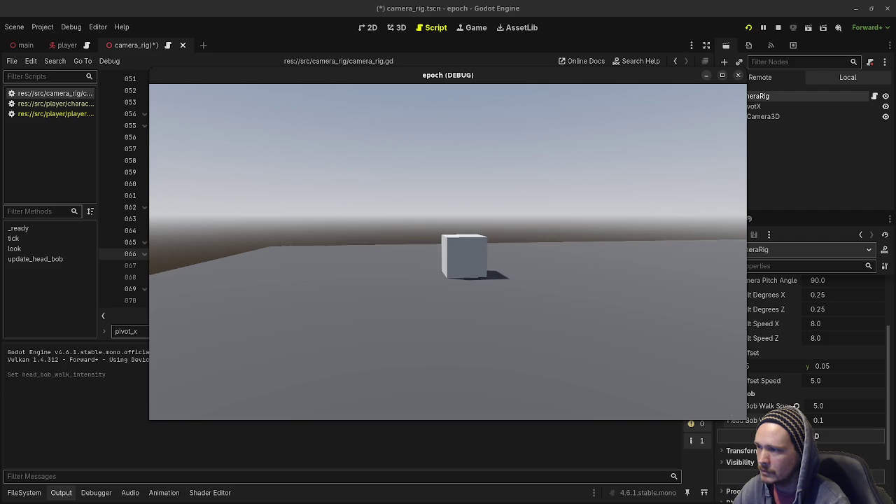
{"action": "key", "text": "w"}
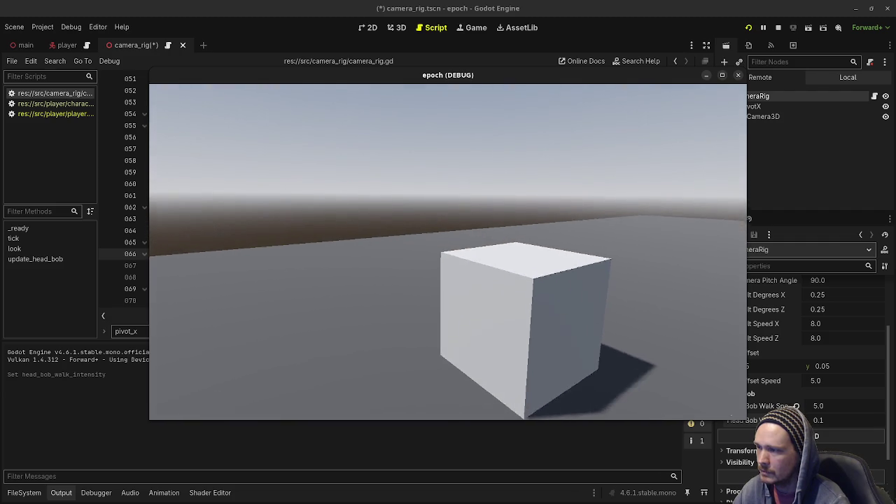
{"action": "key", "text": "s"}
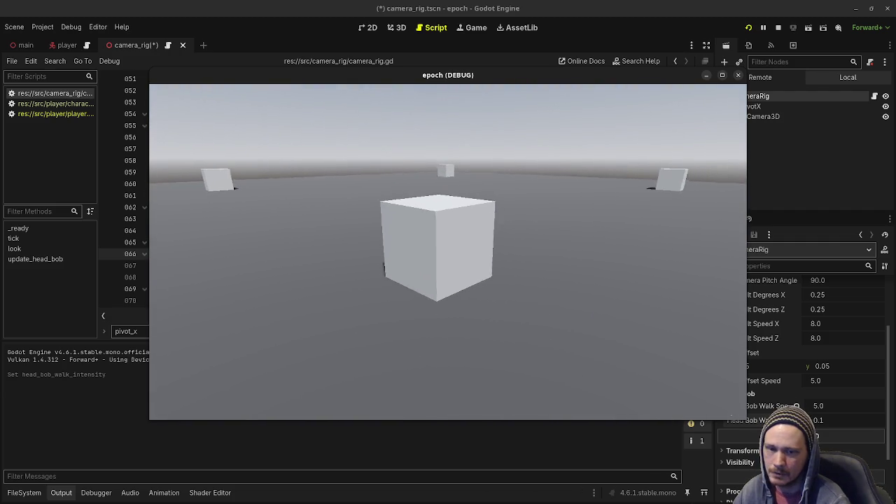
{"action": "key", "text": "w"}
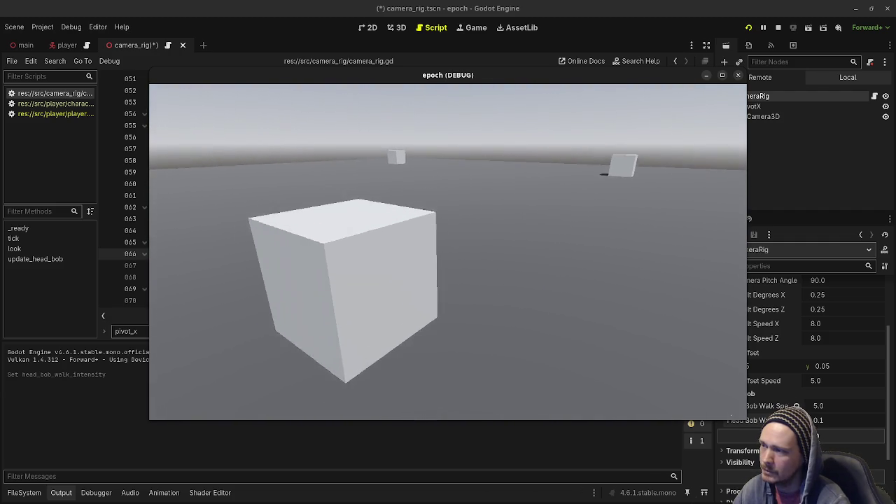
{"action": "key", "text": "s"}
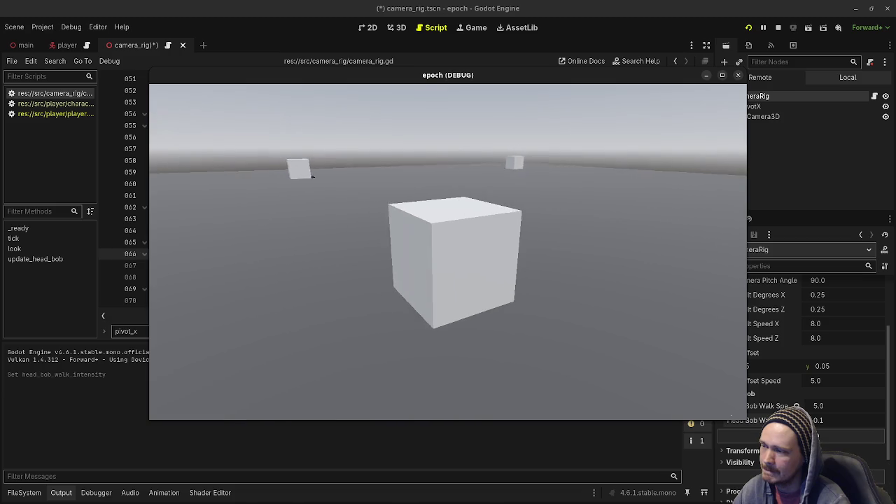
{"action": "key", "text": "w"}
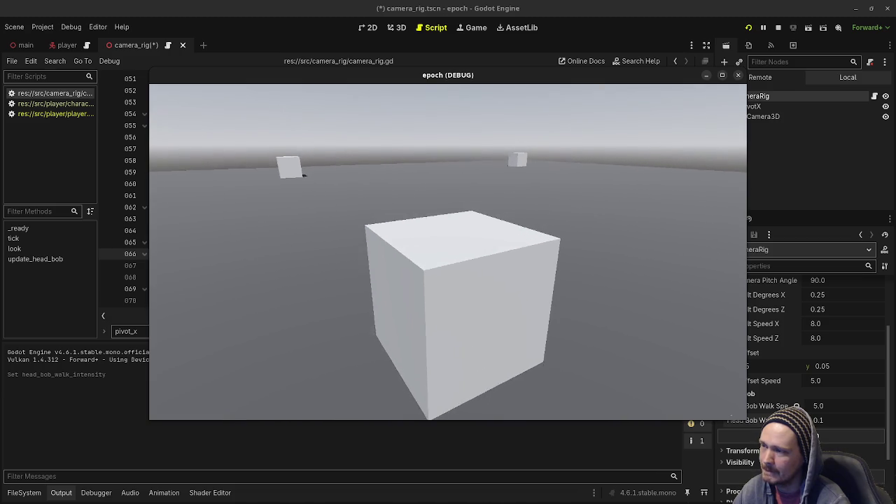
{"action": "key", "text": "w"}
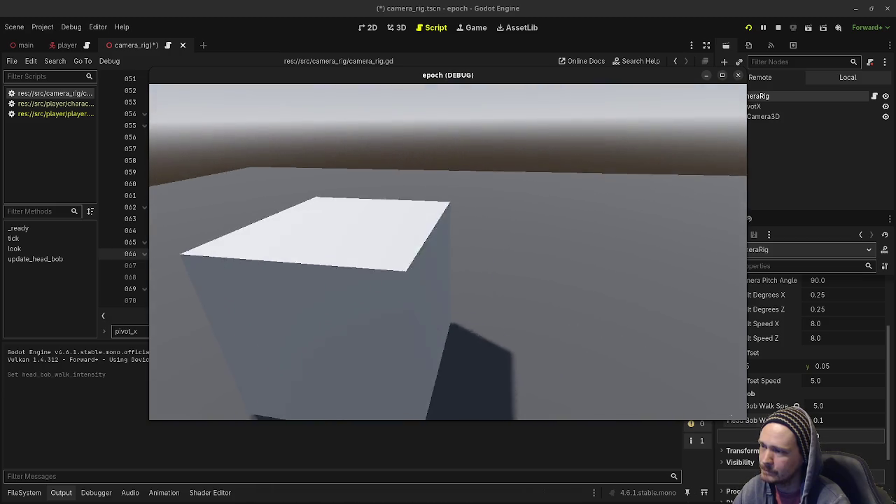
{"action": "key", "text": "w"}
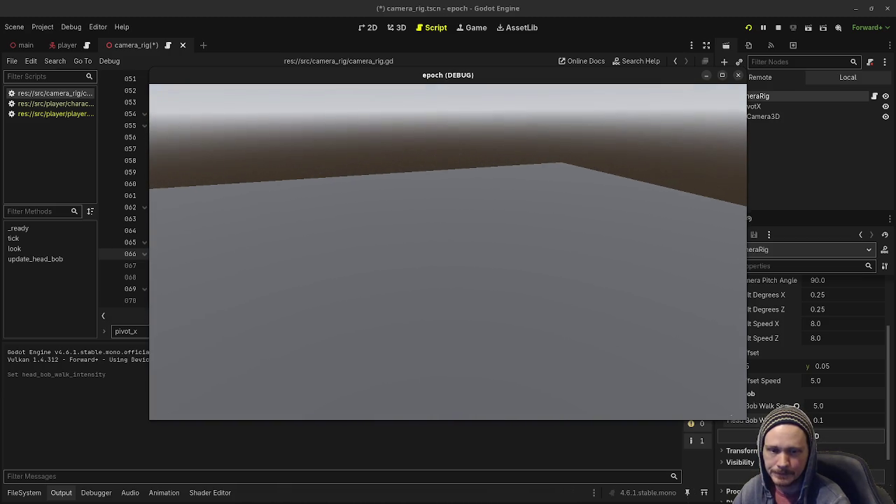
{"action": "key", "text": "w"}
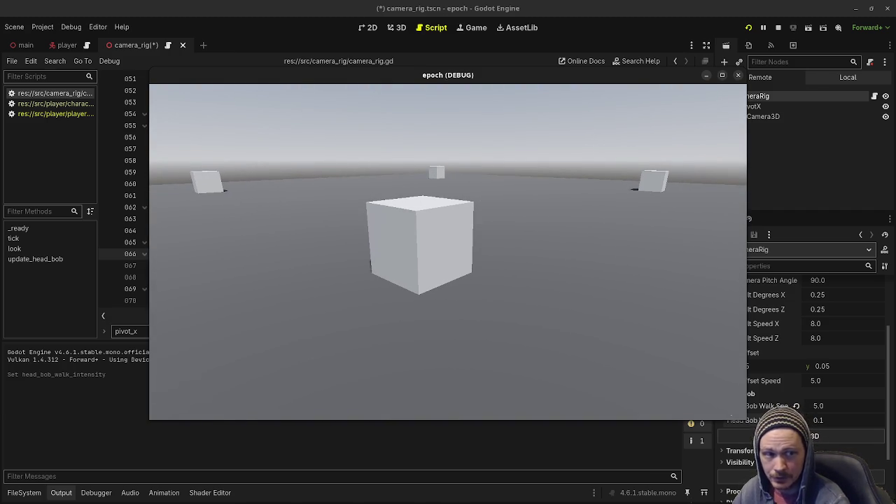
{"action": "key", "text": "w"}
{"action": "key", "text": "w"}
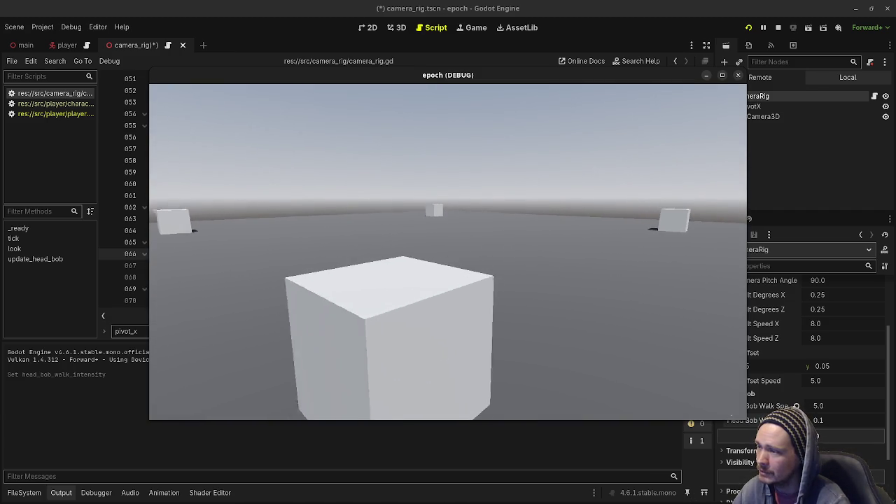
{"action": "key", "text": "w"}
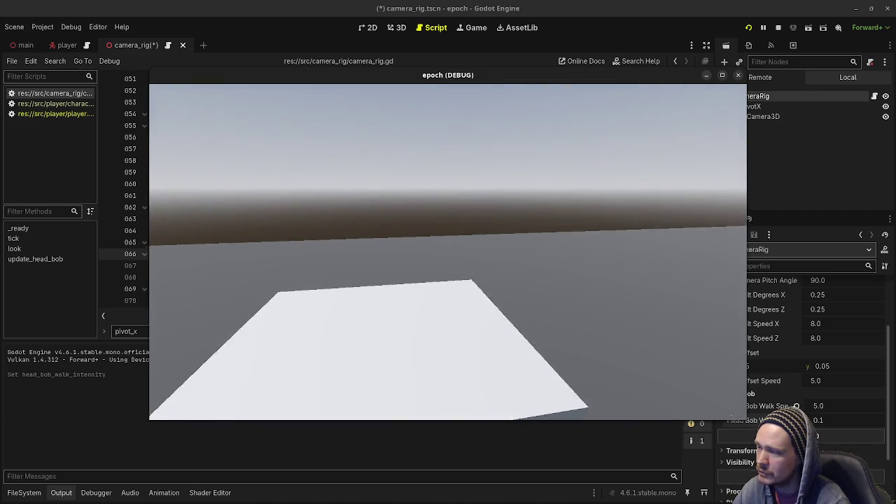
{"action": "key", "text": "w"}
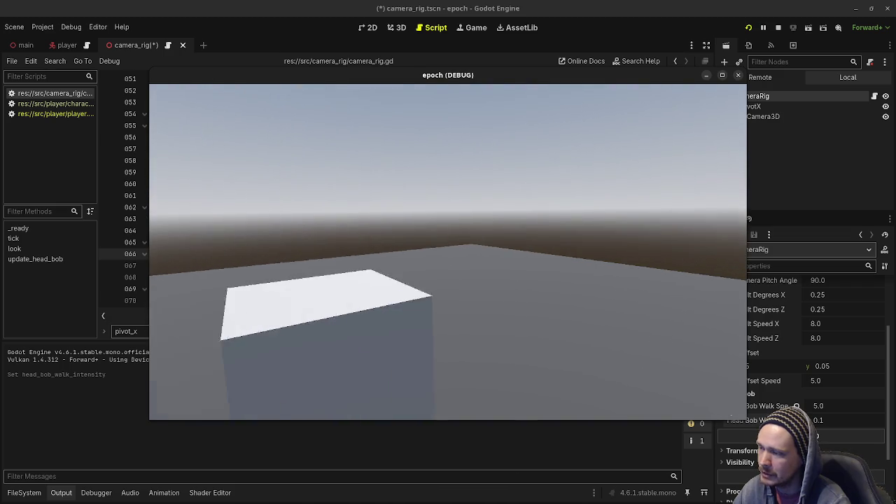
{"action": "key", "text": "s"}
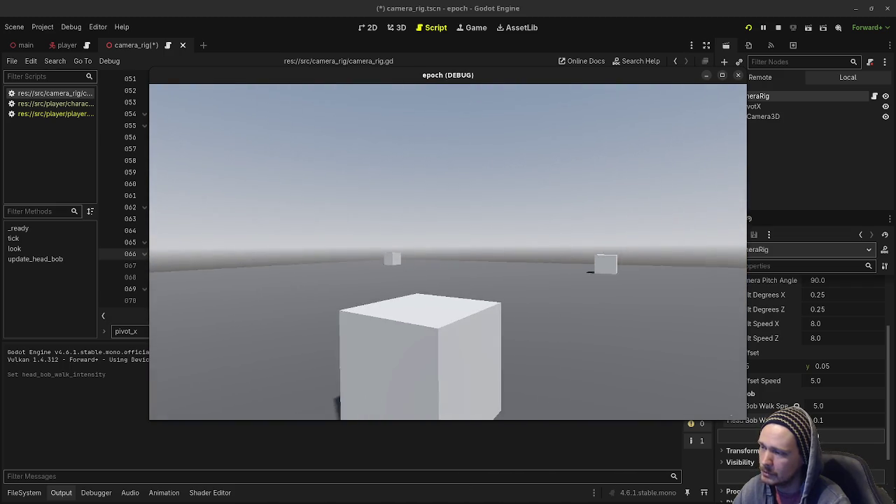
{"action": "key", "text": "w"}
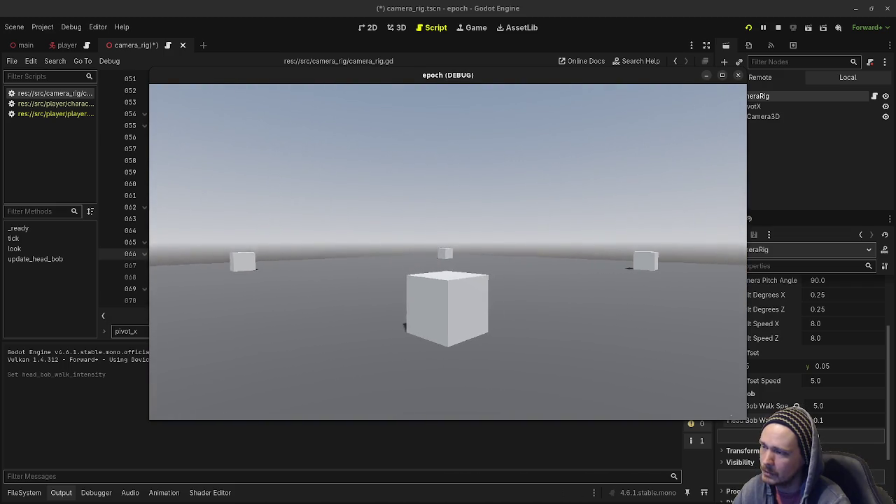
{"action": "key", "text": "d"}
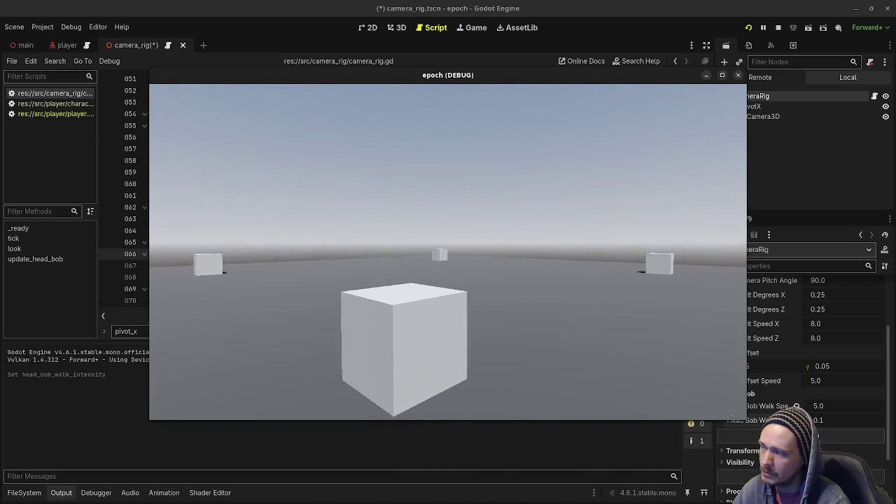
{"action": "key", "text": "s"}
{"action": "key", "text": "d"}
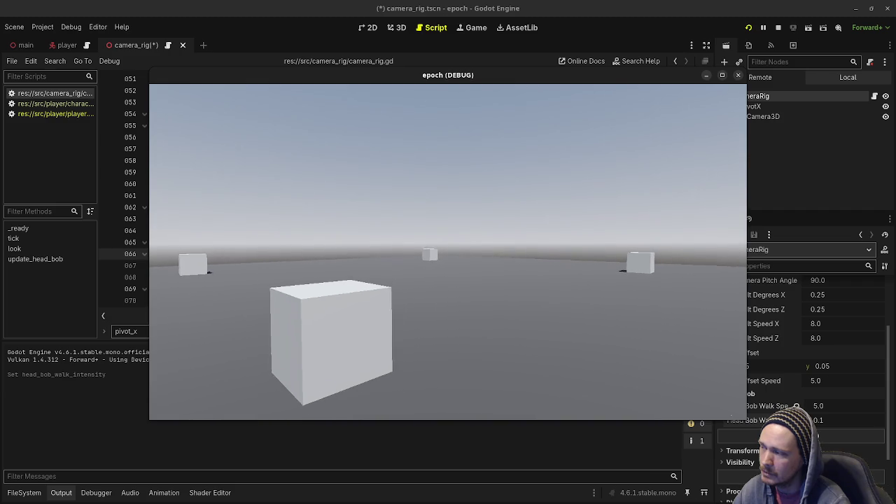
{"action": "key", "text": "a"}
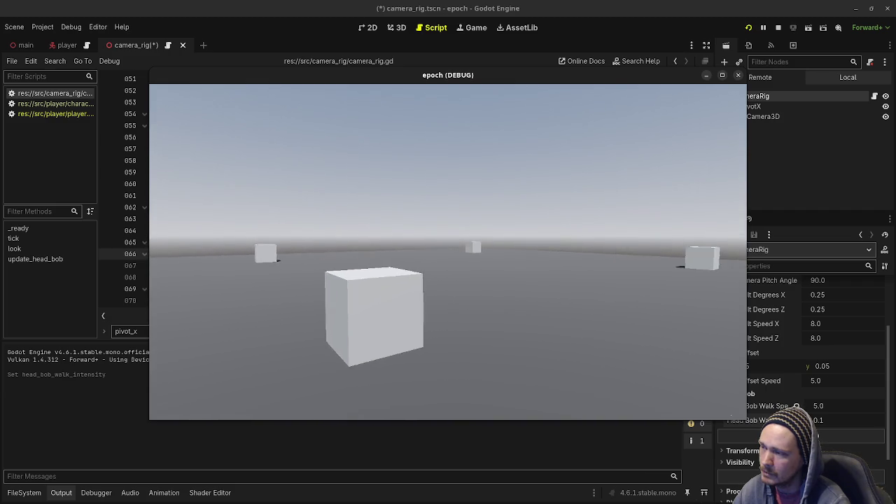
{"action": "key", "text": "w"}
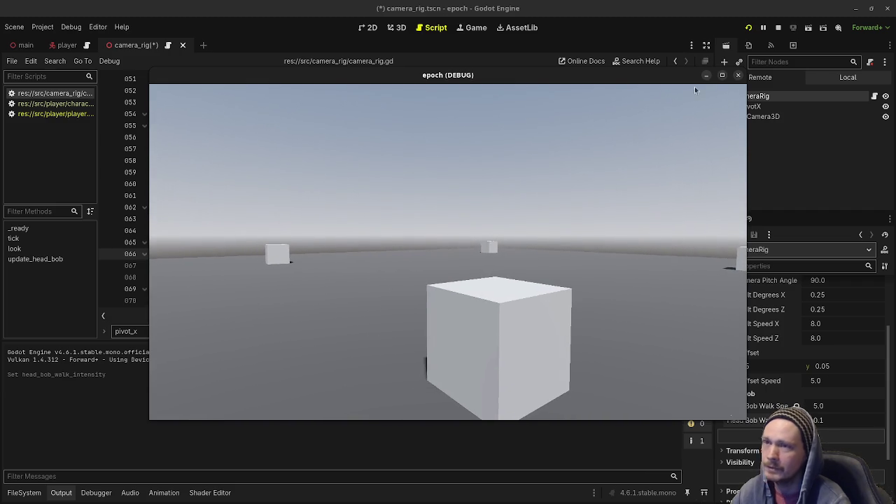
{"action": "key", "text": "Escape"}
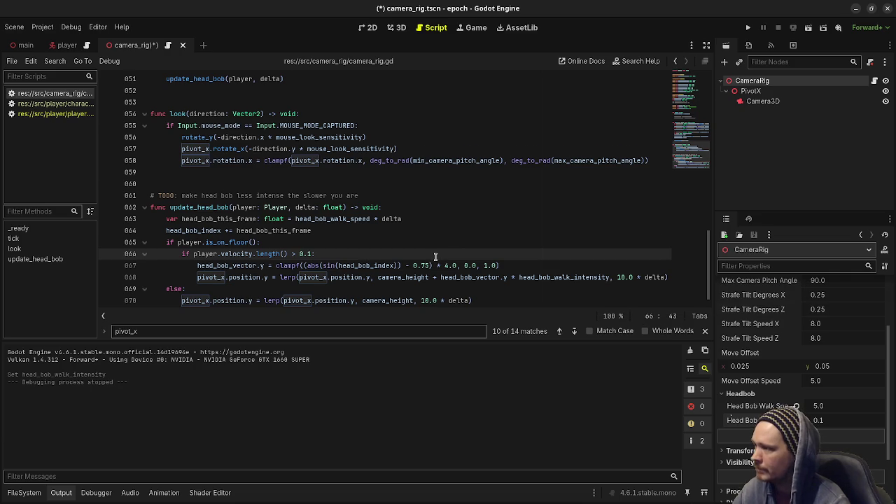
Add the line 'also get rid of all the stray math' under the TODO and save the script.
{"action": "scroll", "coordinate": [436, 257], "scroll_direction": "down", "scroll_amount": 1}
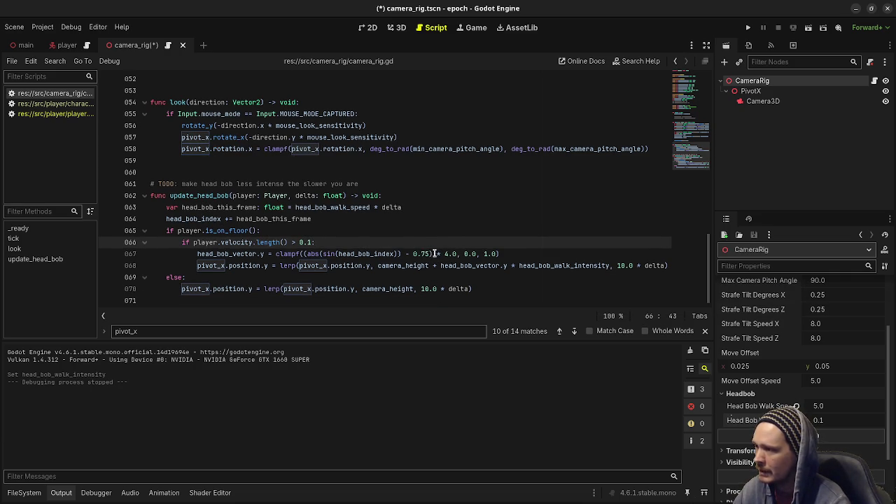
{"action": "left_click", "coordinate": [370, 183]}
{"action": "key", "text": "Return"}
{"action": "type", "text": "#       also get rid of all the stray"}
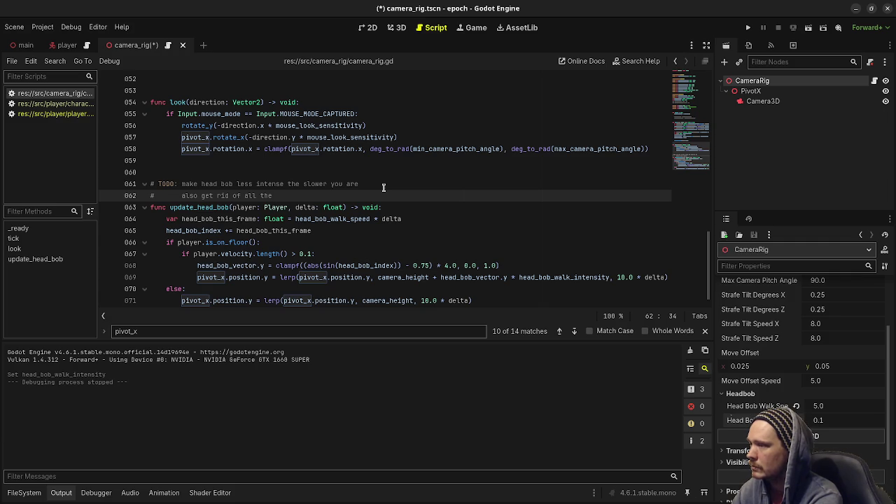
{"action": "type", "text": "math"}
{"action": "key", "text": "ctrl+s"}
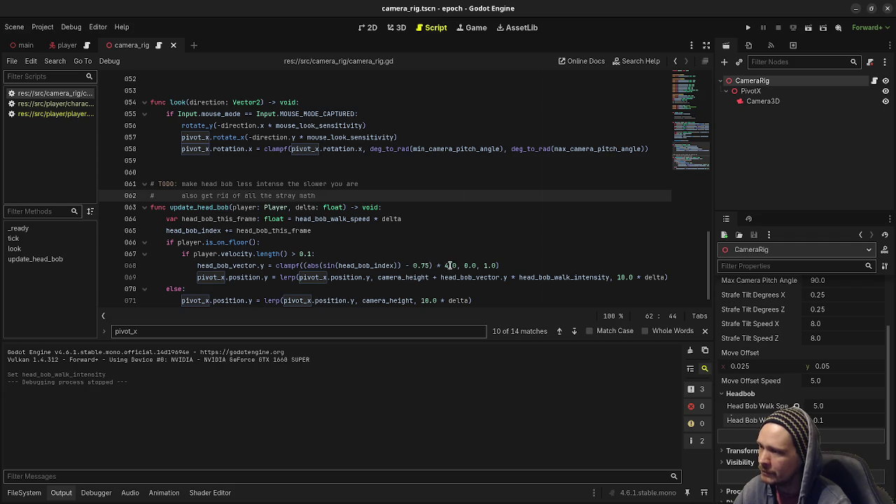
Review the 4.0 multiplier on line 68, save again, and switch to distraction-free mode.
{"action": "left_click_drag", "start_coordinate": [445, 266], "coordinate": [453, 269]}
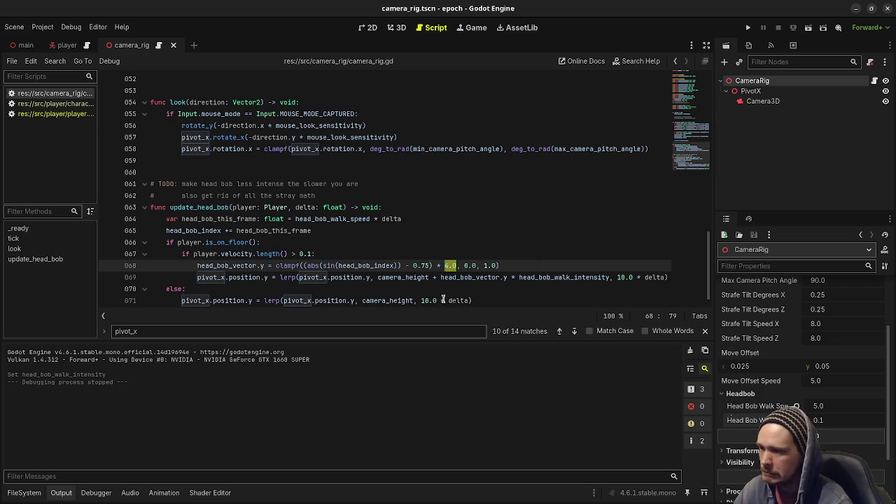
{"action": "left_click", "coordinate": [520, 285]}
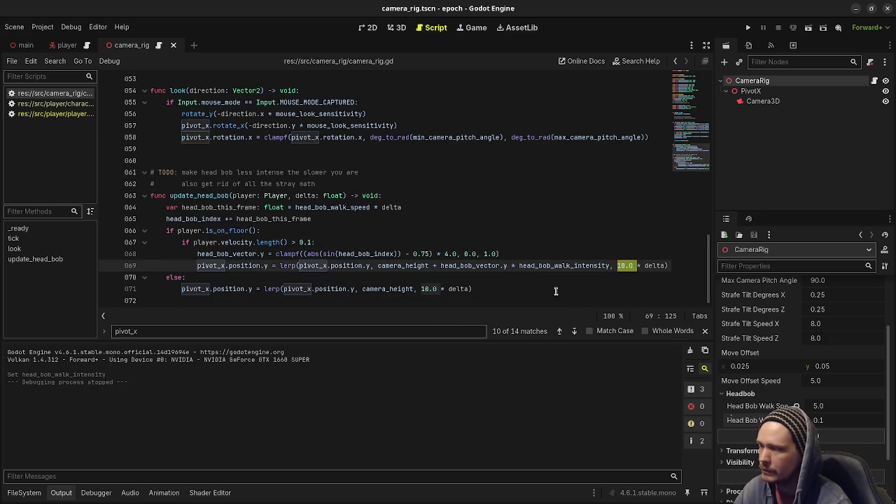
{"action": "key", "text": "ctrl+s"}
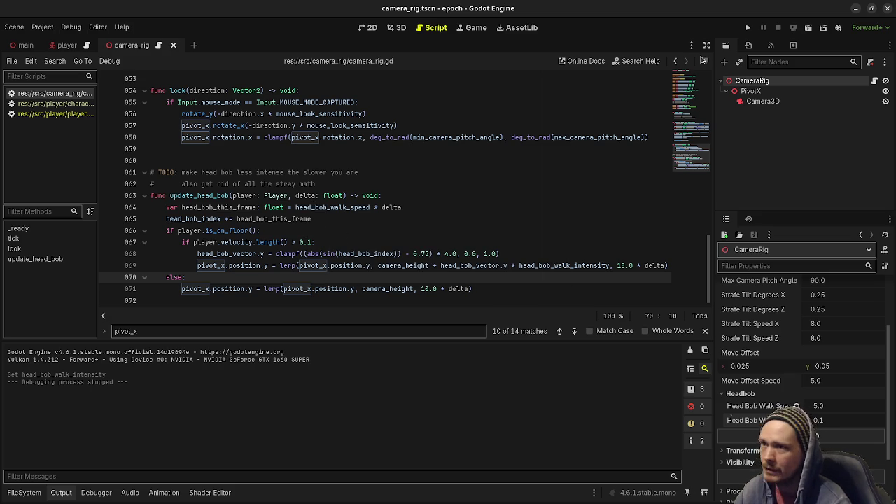
{"action": "left_click", "coordinate": [705, 45]}
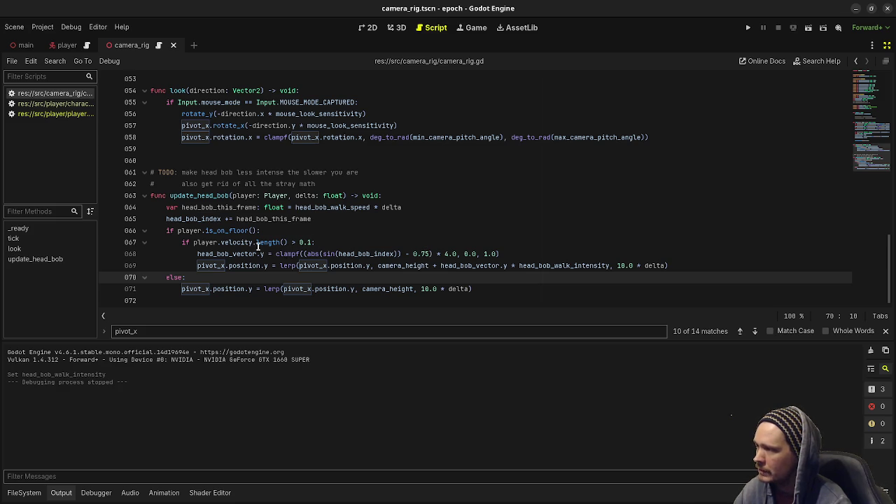
Paste a copy of the vertical lerp line as new line 72 below the head_bob_vector.x line.
{"action": "left_click", "coordinate": [505, 256]}
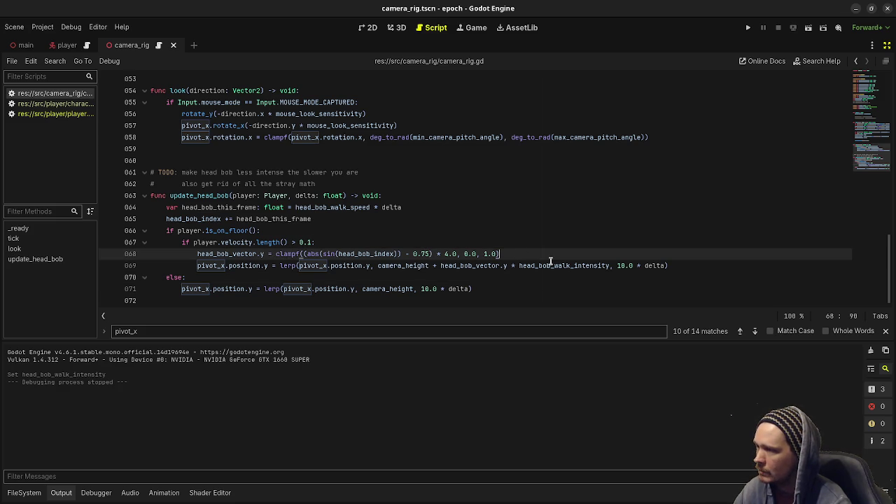
{"action": "key", "text": "ctrl+z"}
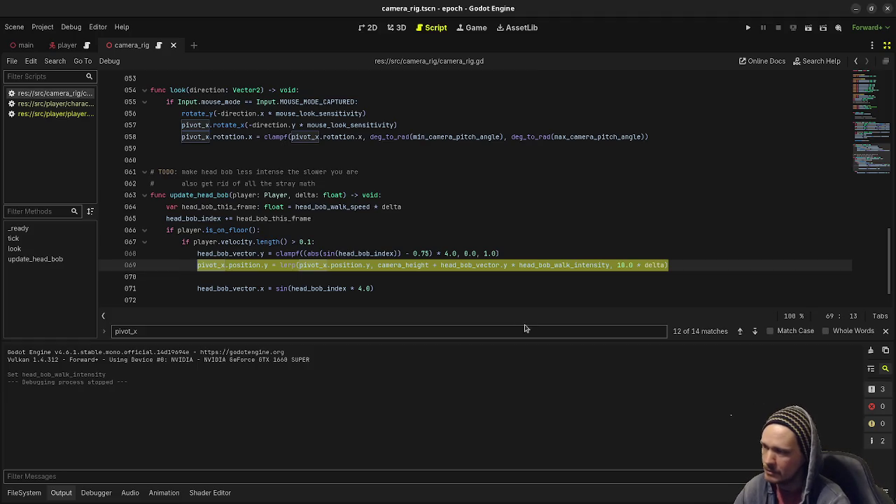
{"action": "left_click", "coordinate": [393, 291]}
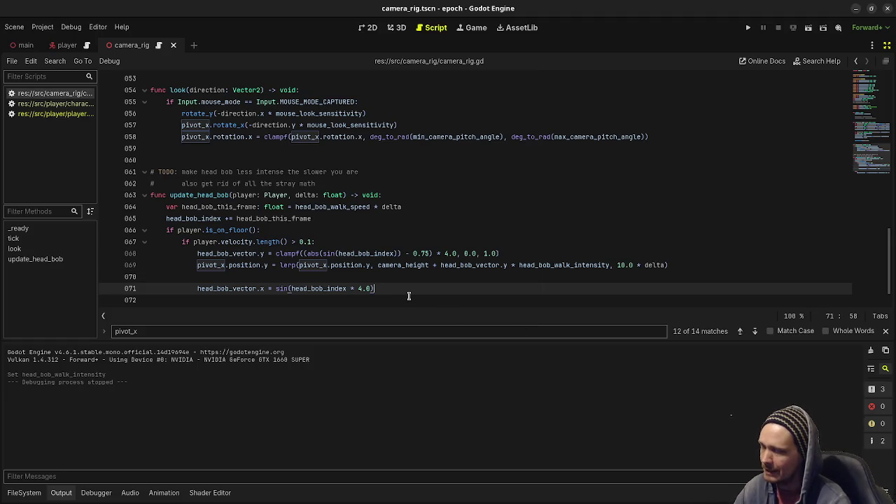
{"action": "key", "text": "Return"}
{"action": "type", "text": "pivot_x.position.y = lerp(pivot_x.position.y, camera_height + head_bob_vector.y * head_bob_walk_intensity, 10.0 * delta)"}
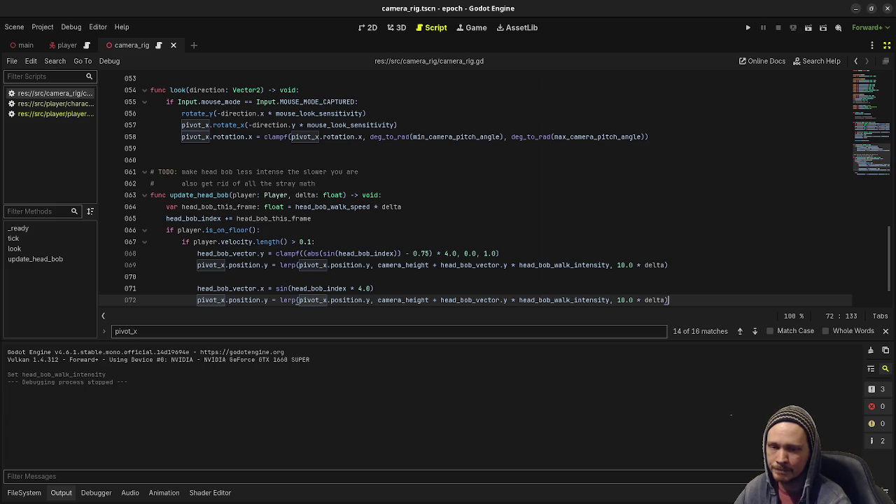
{"action": "left_click", "coordinate": [537, 290]}
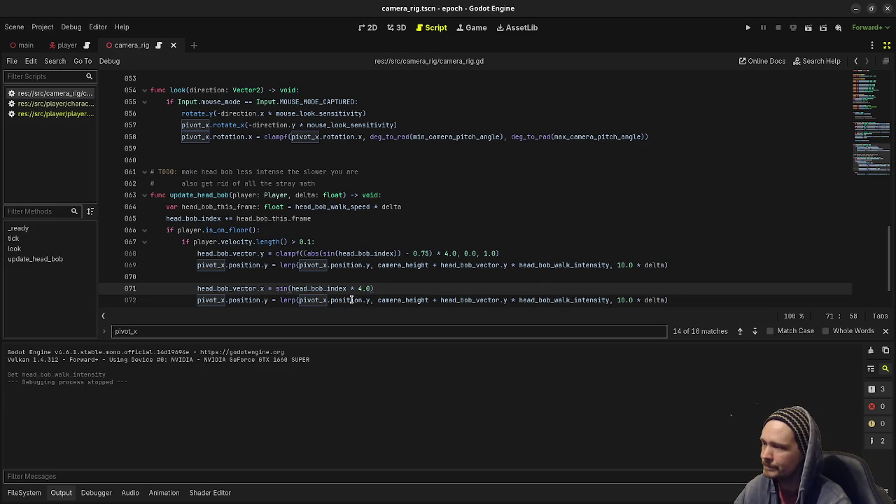
Change the copied line's three y references to x and remove camera_height from its lerp target.
{"action": "left_click", "coordinate": [225, 300]}
{"action": "left_click", "coordinate": [265, 301]}
{"action": "type", "text": "x"}
{"action": "double_click", "coordinate": [368, 300]}
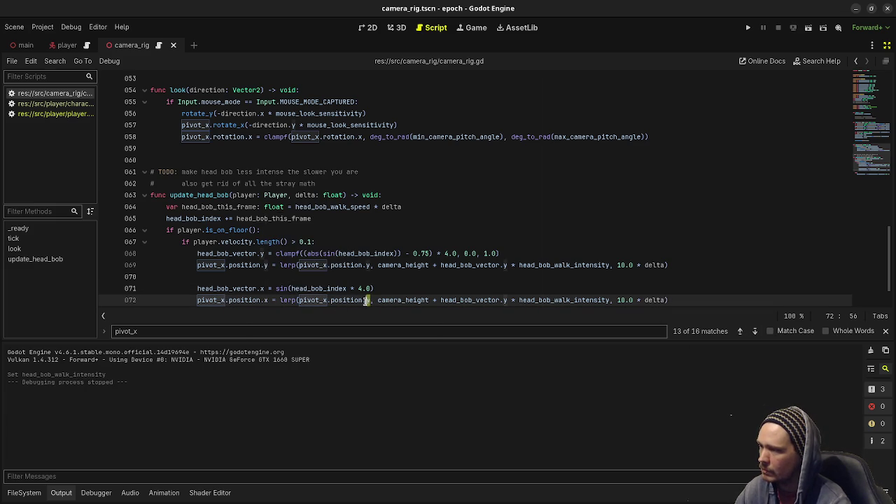
{"action": "type", "text": "x"}
{"action": "double_click", "coordinate": [508, 300]}
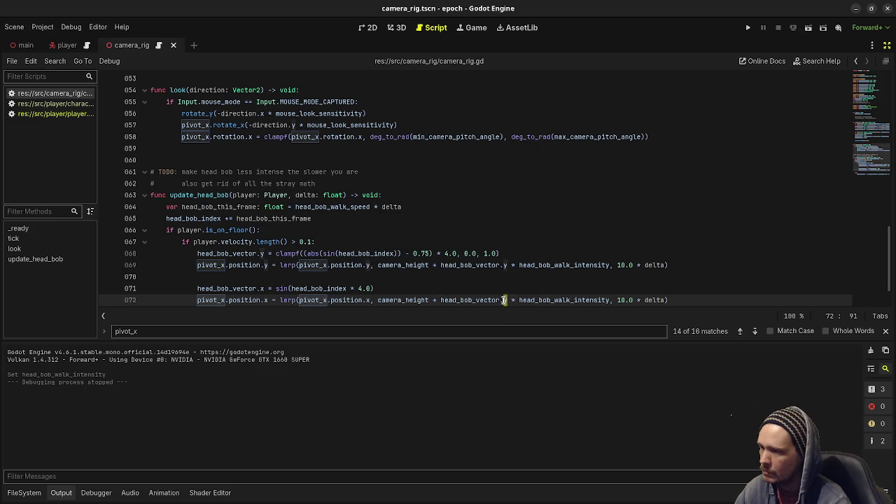
{"action": "type", "text": "x"}
{"action": "key", "text": "Escape"}
{"action": "key", "text": "Up"}
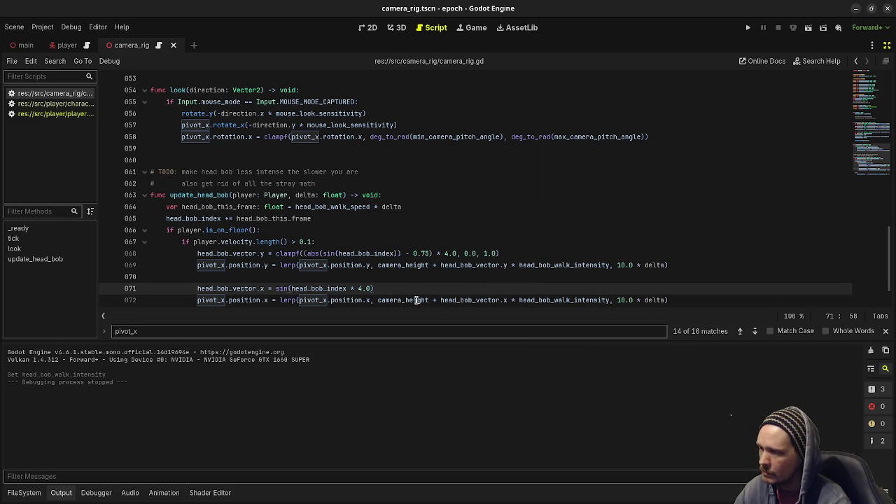
{"action": "scroll", "coordinate": [418, 299], "scroll_direction": "down", "scroll_amount": 1}
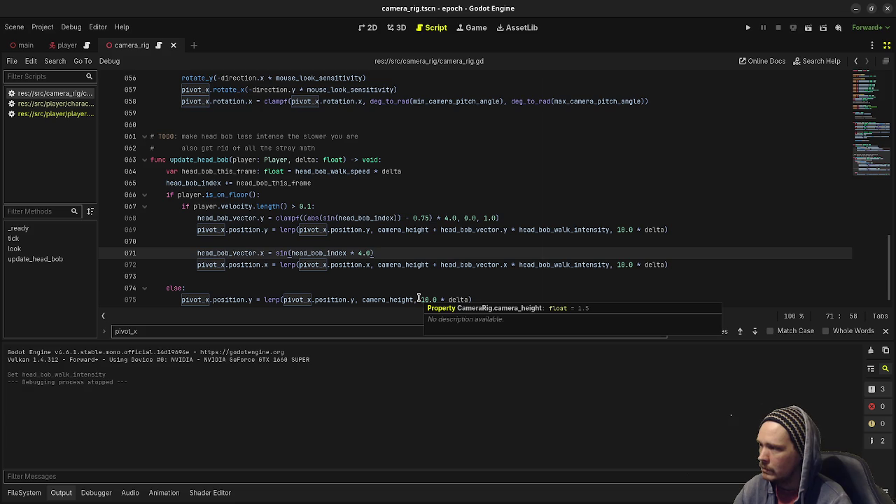
{"action": "double_click", "coordinate": [402, 264]}
{"action": "key", "text": "BackSpace"}
{"action": "key", "text": "BackSpace"}
{"action": "key", "text": "BackSpace"}
{"action": "key", "text": "BackSpace"}
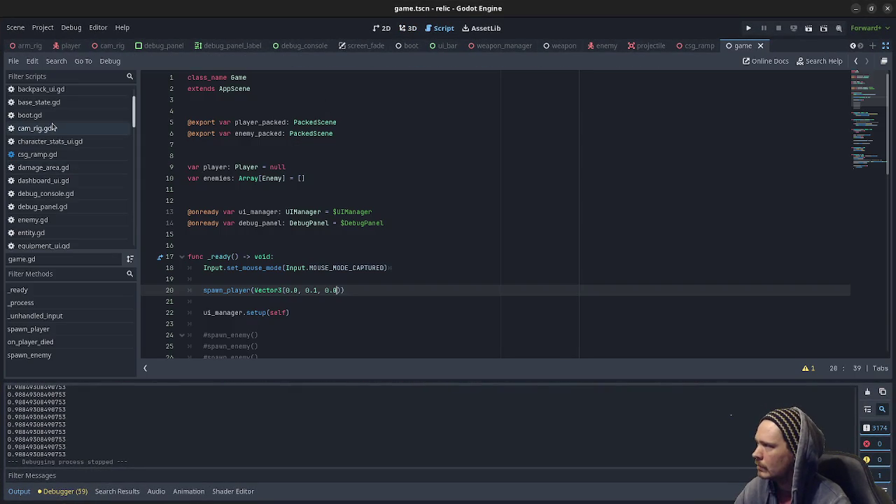
Open cam_rig.gd in the relic project and scroll through its update_head_bob function.
{"action": "left_click", "coordinate": [53, 127]}
{"action": "scroll", "coordinate": [279, 220], "scroll_direction": "down", "scroll_amount": 15}
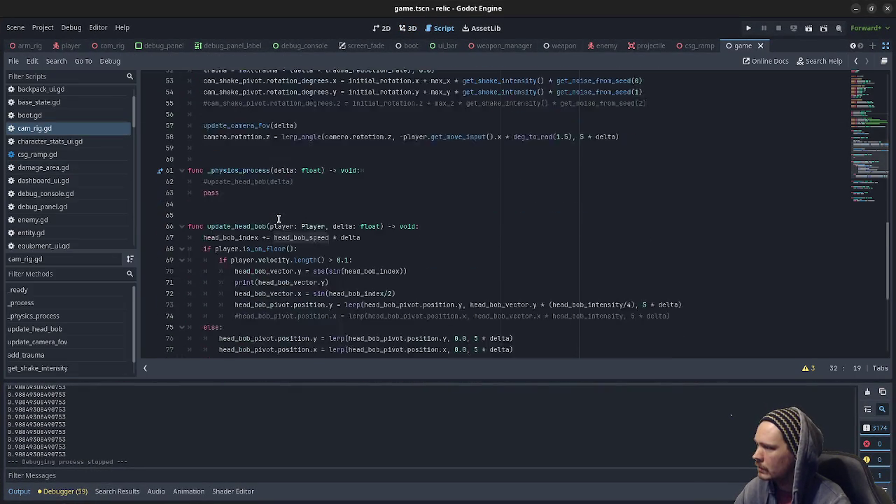
{"action": "scroll", "coordinate": [279, 220], "scroll_direction": "up", "scroll_amount": 4}
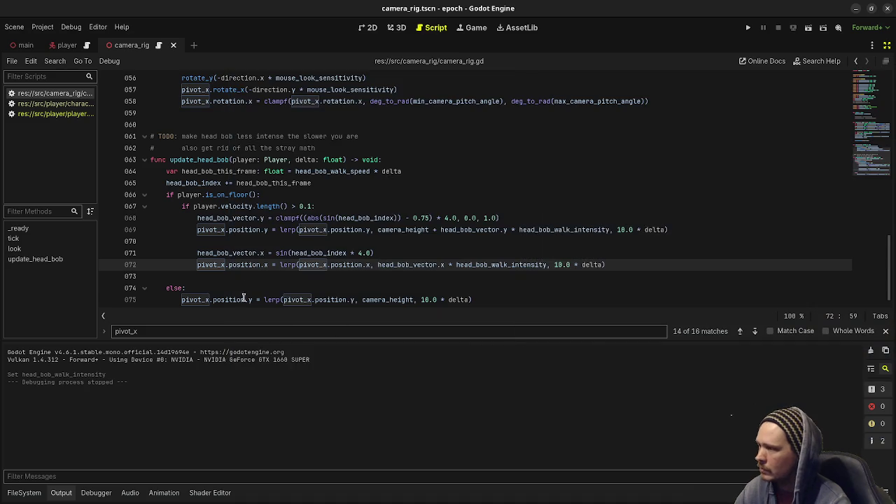
Duplicate the else-branch lerp line 75 onto a new line 76.
{"action": "scroll", "coordinate": [272, 243], "scroll_direction": "down", "scroll_amount": 1}
{"action": "left_click_drag", "start_coordinate": [488, 289], "coordinate": [178, 289]}
{"action": "key", "text": "ctrl+c"}
{"action": "key", "text": "End"}
{"action": "key", "text": "Return"}
{"action": "key", "text": "ctrl+v"}
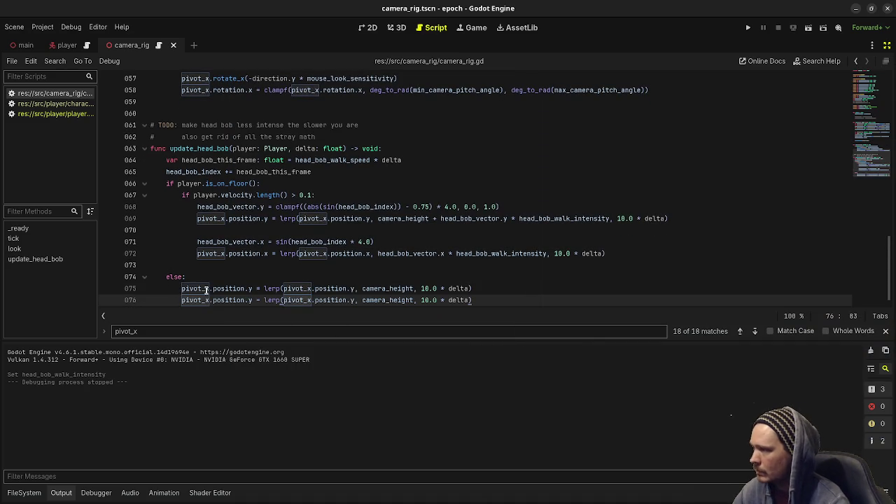
Change line 76 to ease position.x toward 0.0 instead of camera_height, then run the project.
{"action": "double_click", "coordinate": [248, 300]}
{"action": "type", "text": "x"}
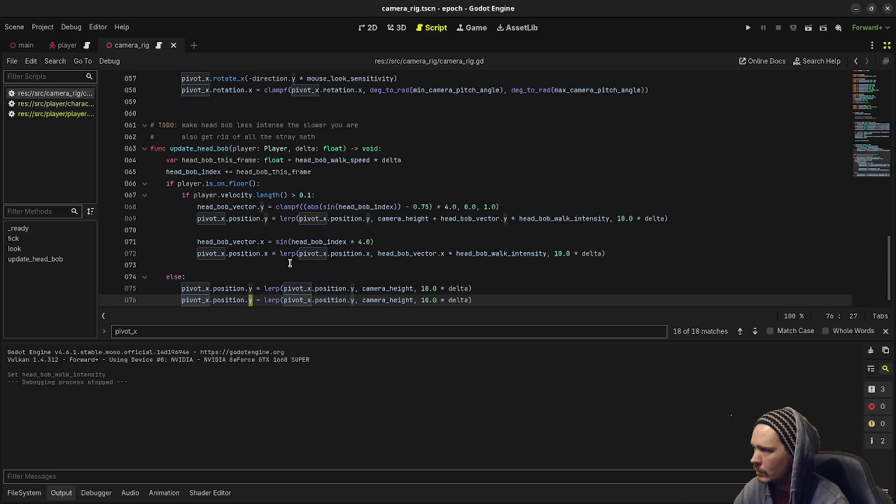
{"action": "left_click", "coordinate": [378, 264]}
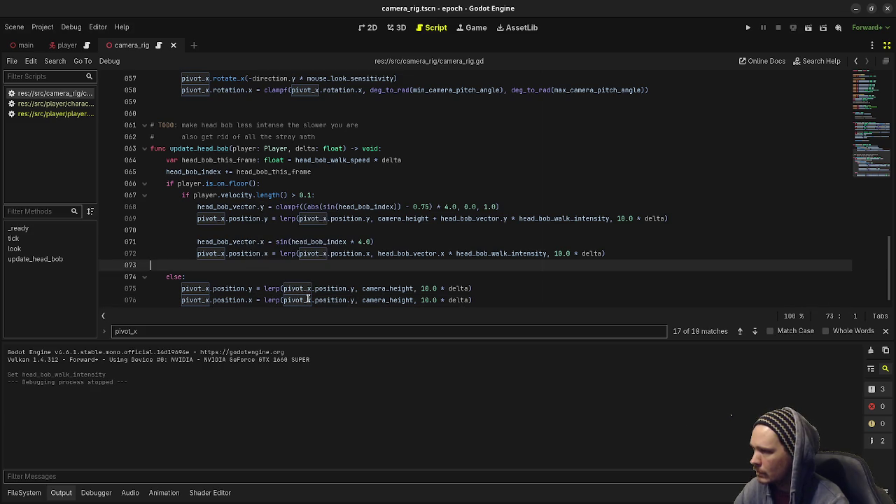
{"action": "double_click", "coordinate": [351, 300]}
{"action": "type", "text": "x"}
{"action": "double_click", "coordinate": [387, 299]}
{"action": "type", "text": "0.0"}
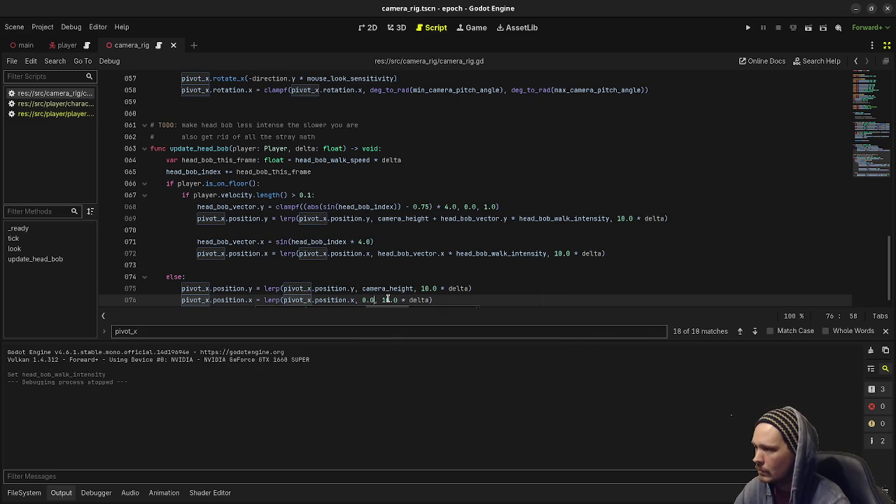
{"action": "left_click", "coordinate": [415, 274]}
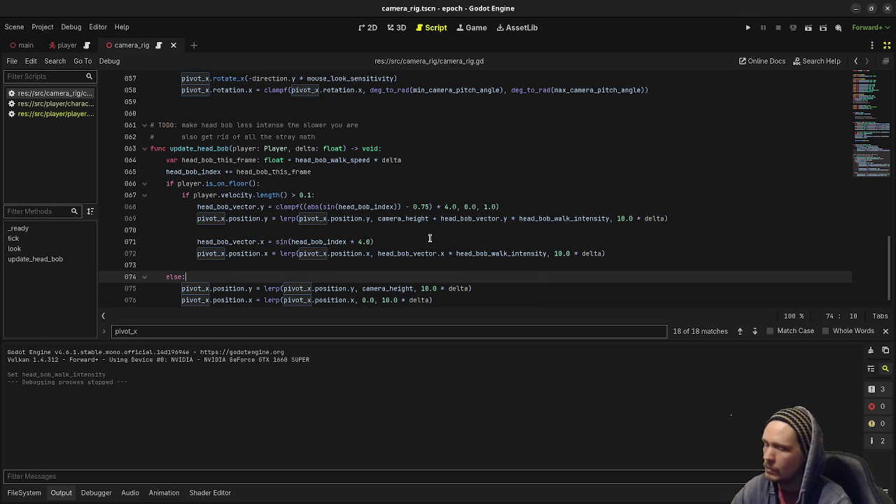
{"action": "key", "text": "F5"}
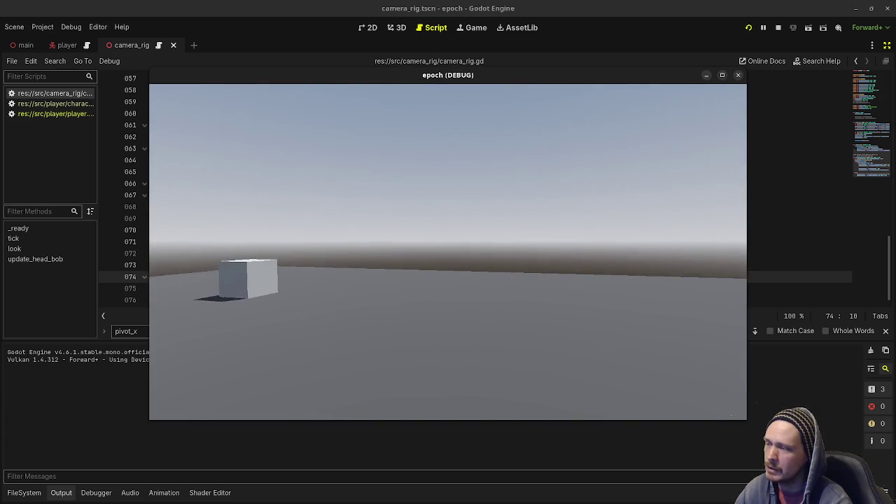
Walk briefly, stop the game, and place the cursor at the 4.0 on line 71.
{"action": "key", "text": "w"}
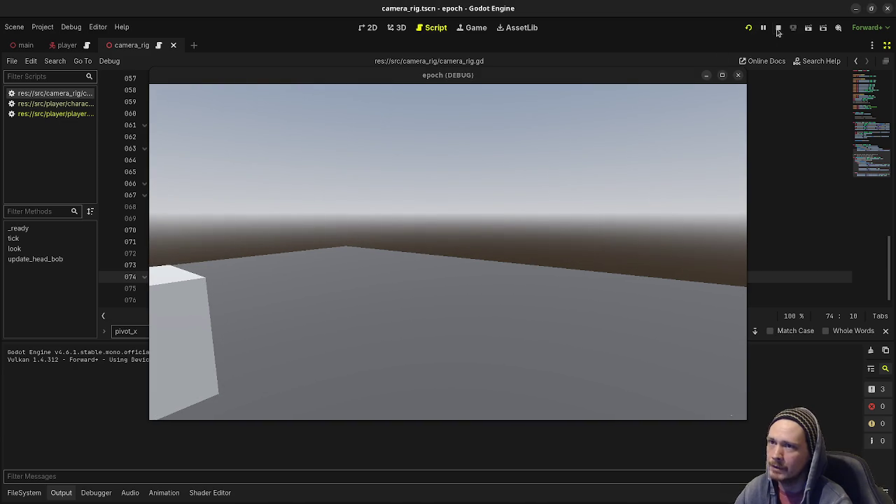
{"action": "left_click", "coordinate": [778, 28]}
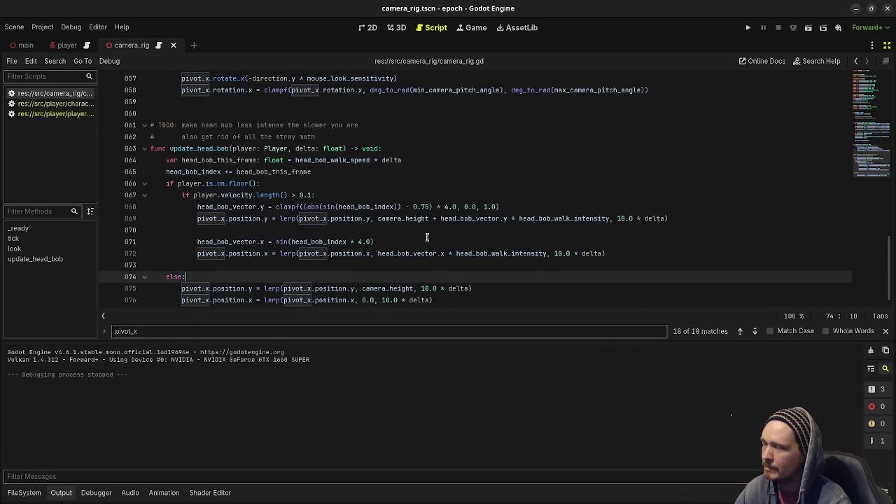
{"action": "left_click", "coordinate": [362, 241]}
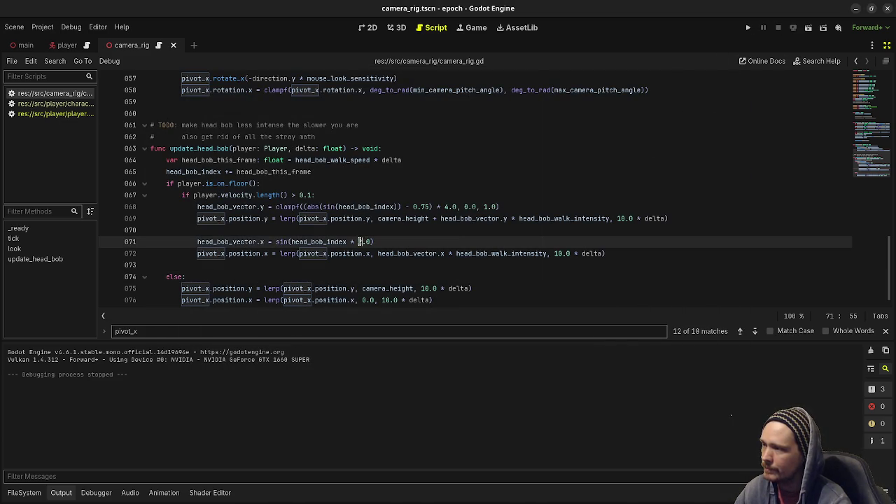
Rerun the project, walk toward and away from the cube repeatedly, then stop the game.
{"action": "left_click", "coordinate": [747, 27]}
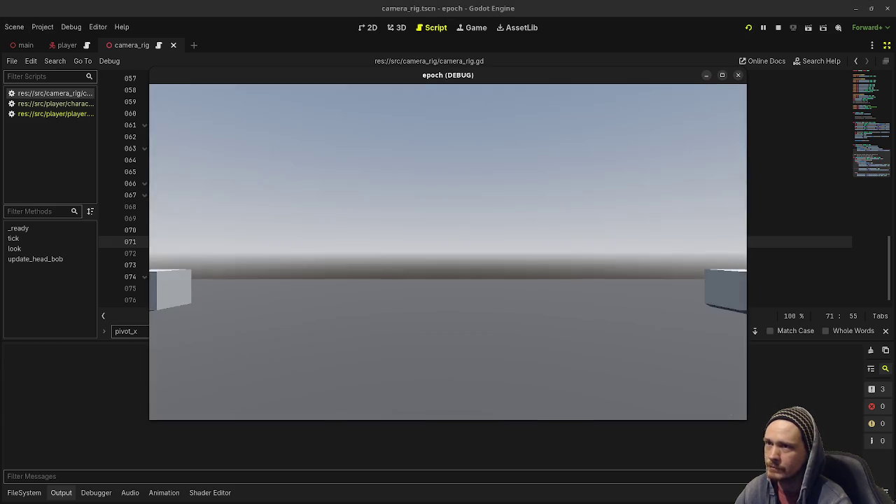
{"action": "key", "text": "w"}
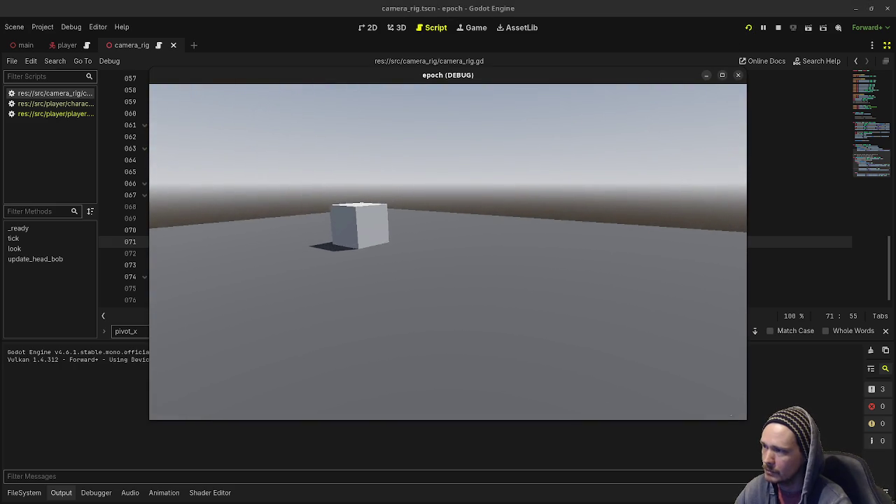
{"action": "key", "text": "w"}
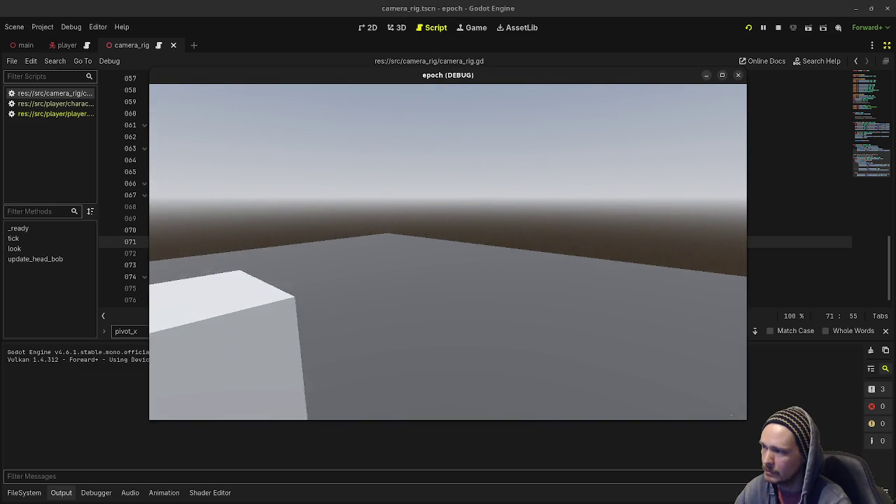
{"action": "key", "text": "s"}
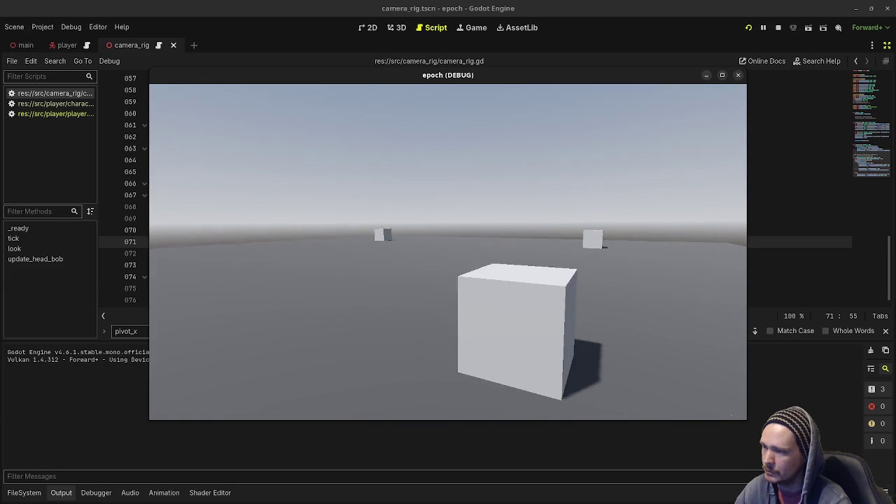
{"action": "key", "text": "w"}
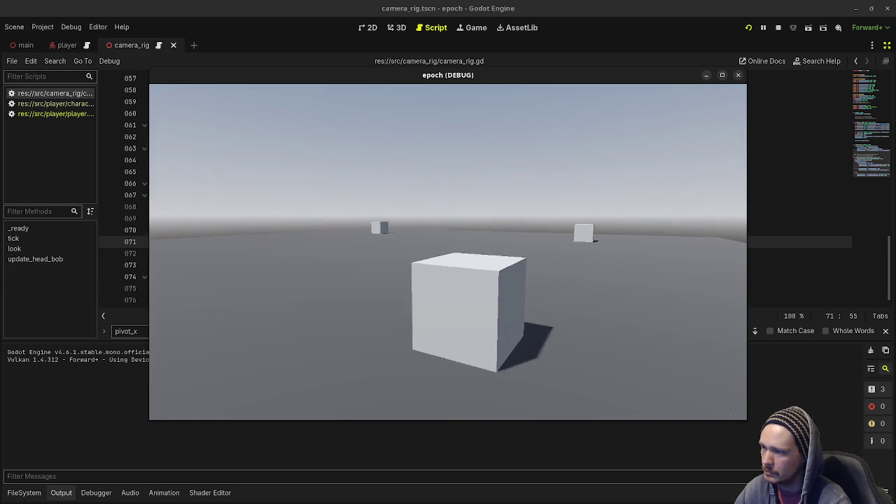
{"action": "key", "text": "w"}
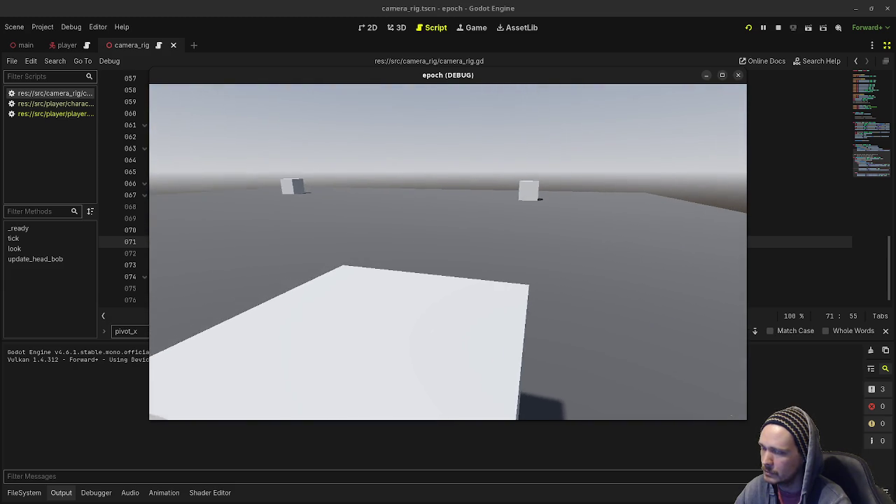
{"action": "key", "text": "s"}
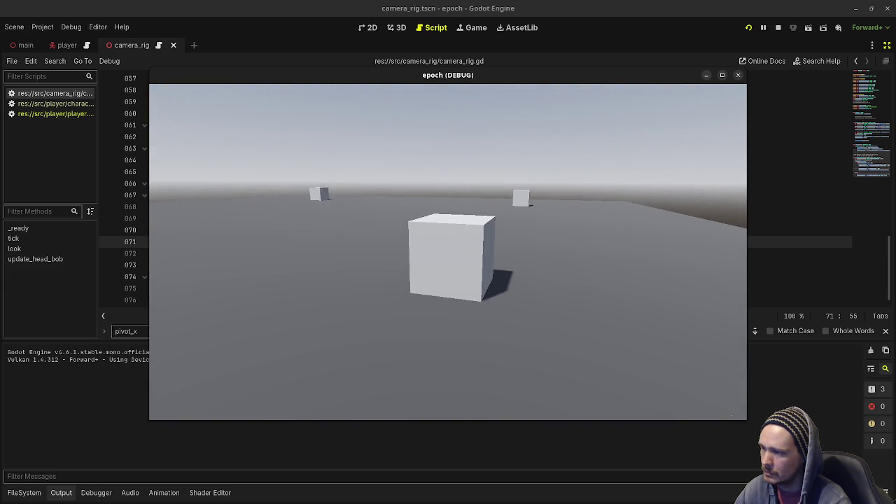
{"action": "key", "text": "w"}
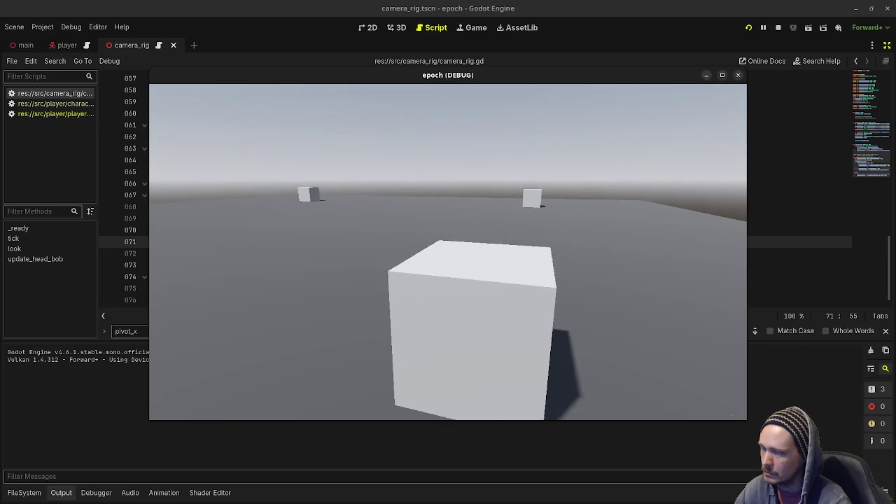
{"action": "key", "text": "s"}
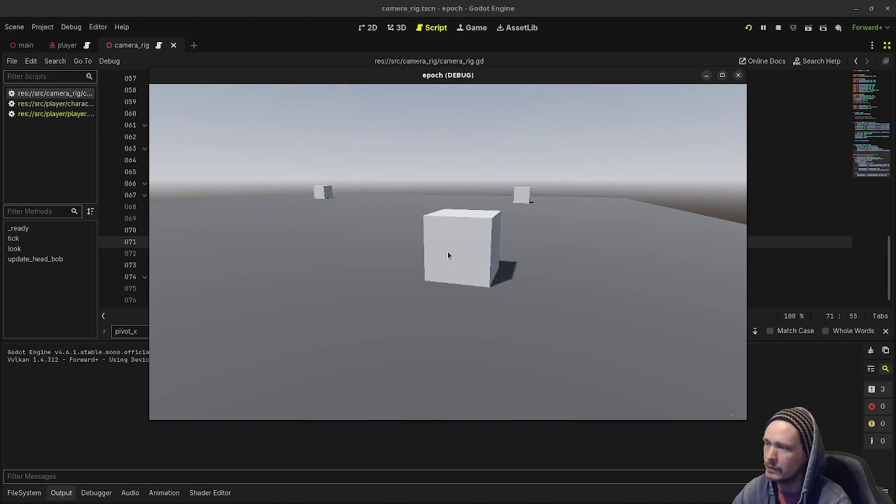
{"action": "left_click", "coordinate": [777, 27]}
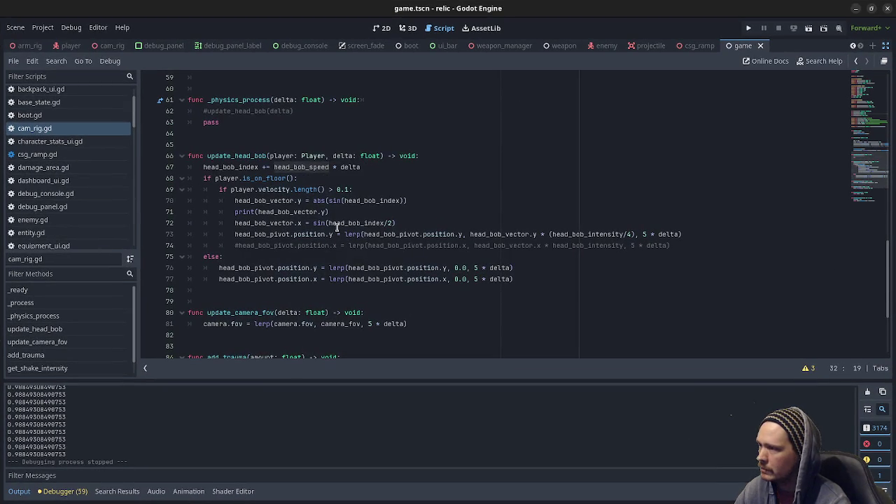
Remove abs() from the vertical head-bob calculation on line 70.
{"action": "left_click", "coordinate": [356, 200]}
{"action": "key", "text": "ctrl+shift+k"}
{"action": "type", "text": "*"}
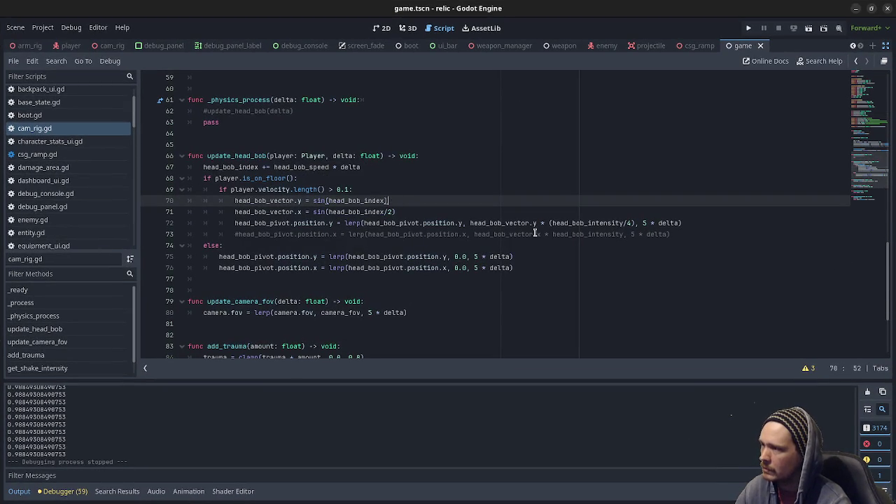
Uncomment the horizontal head-bob line and select its 2.0 multiplier.
{"action": "left_click", "coordinate": [534, 234]}
{"action": "key", "text": "Home"}
{"action": "key", "text": "Delete"}
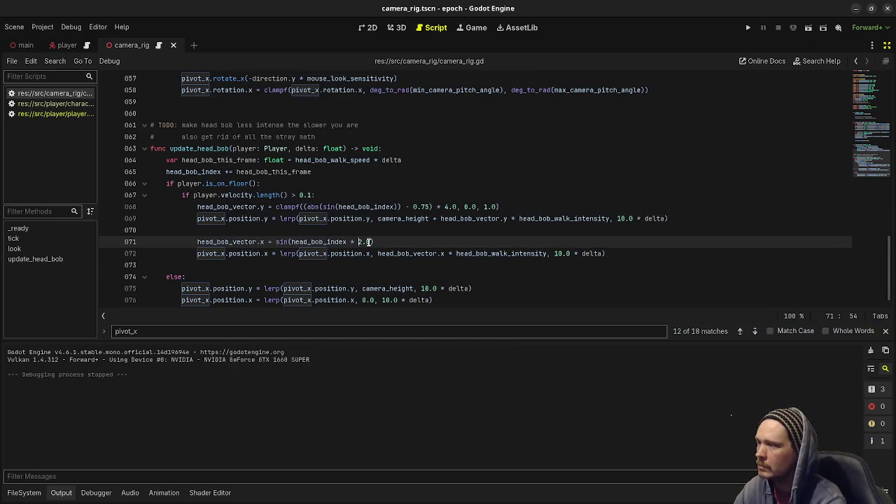
{"action": "double_click", "coordinate": [367, 241]}
Save the script with the 0.5 sideways bob multiplier, run the debug game, then stop it.
{"action": "key", "text": "ctrl+s"}
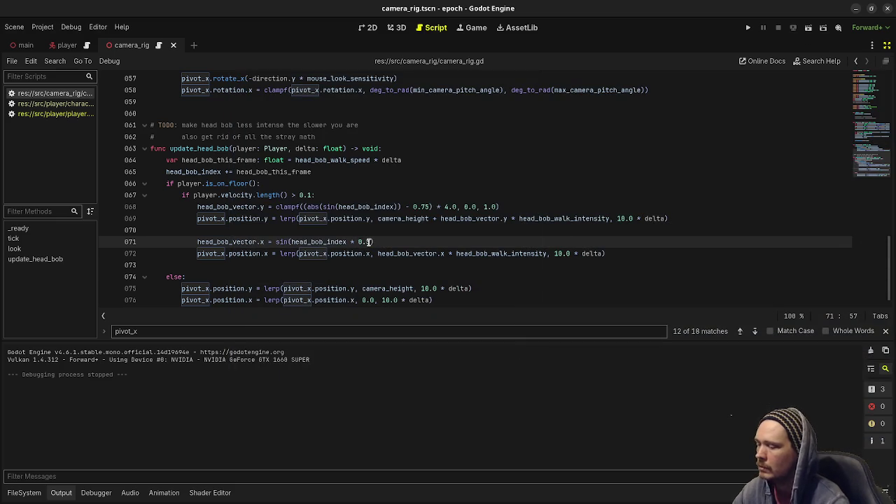
{"action": "key", "text": "F5"}
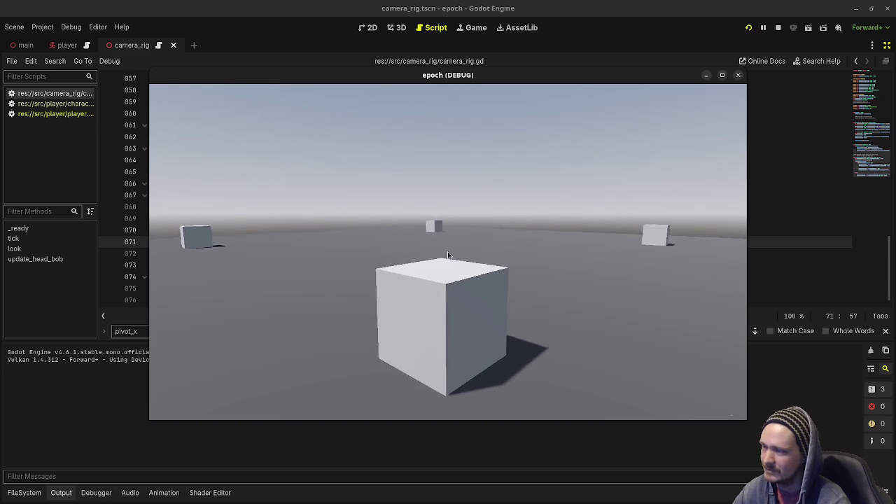
{"action": "left_click", "coordinate": [778, 27]}
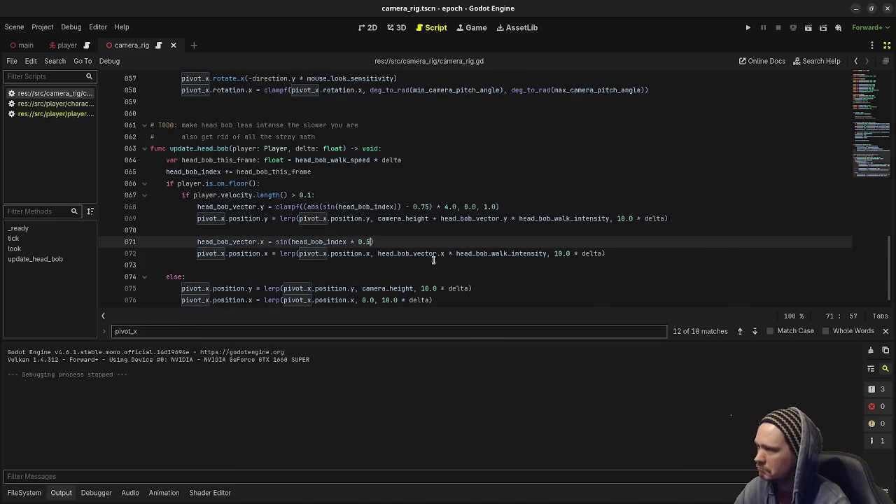
{"action": "scroll", "coordinate": [434, 260], "scroll_direction": "down", "scroll_amount": 1}
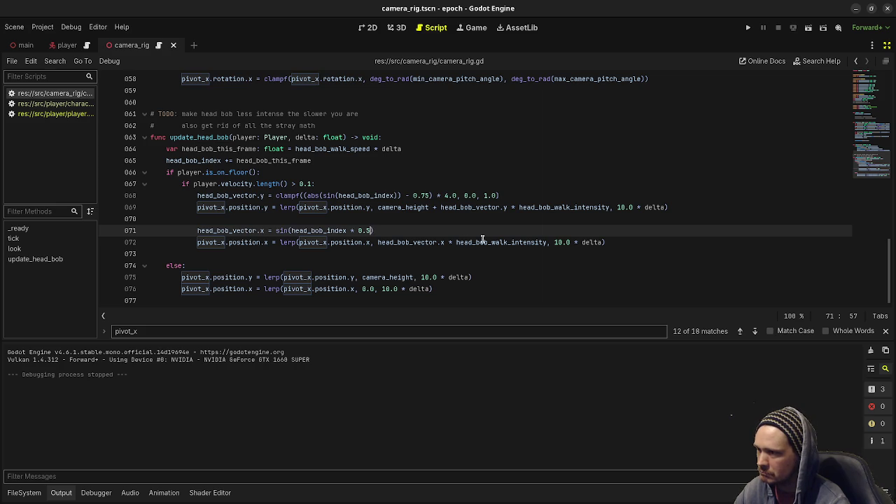
Multiply head_bob_walk_intensity by 2 on line 72, save, and launch the game.
{"action": "left_click", "coordinate": [548, 242]}
{"action": "type", "text": "* 2"}
{"action": "key", "text": "ctrl+s"}
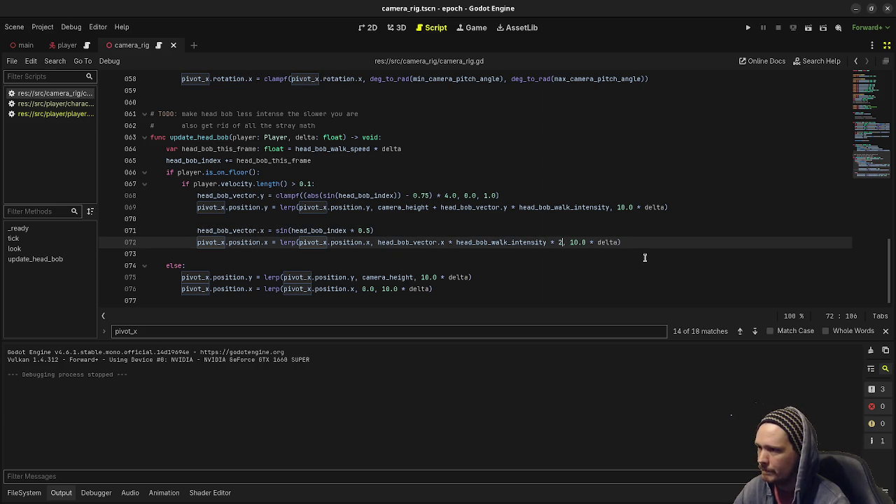
{"action": "key", "text": "F5"}
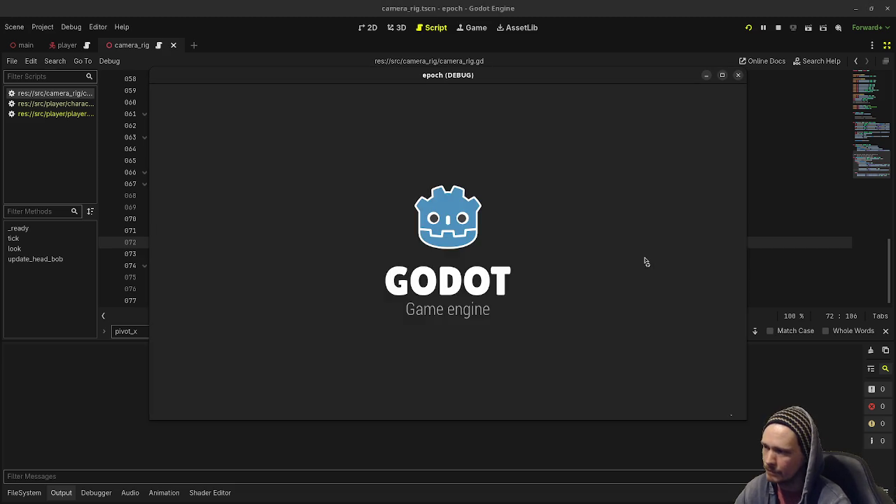
Walk the player forward and backward around the test cube, then stop the game.
{"action": "key", "text": "w"}
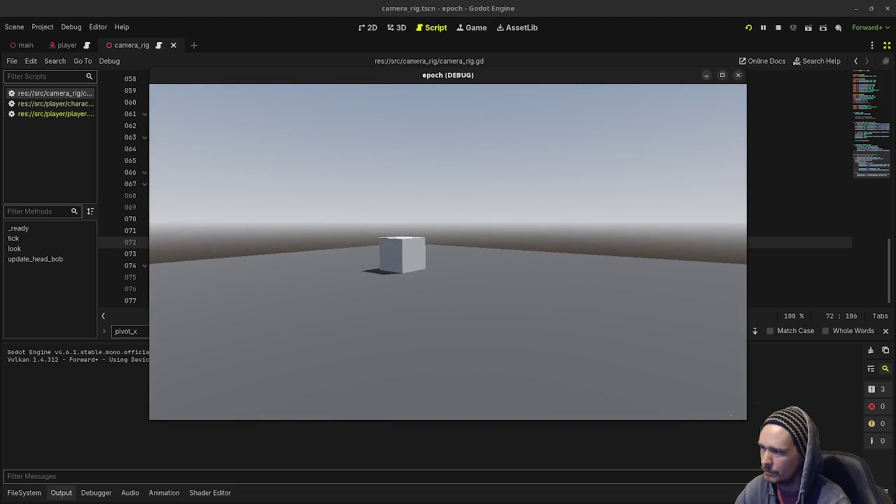
{"action": "key", "text": "w"}
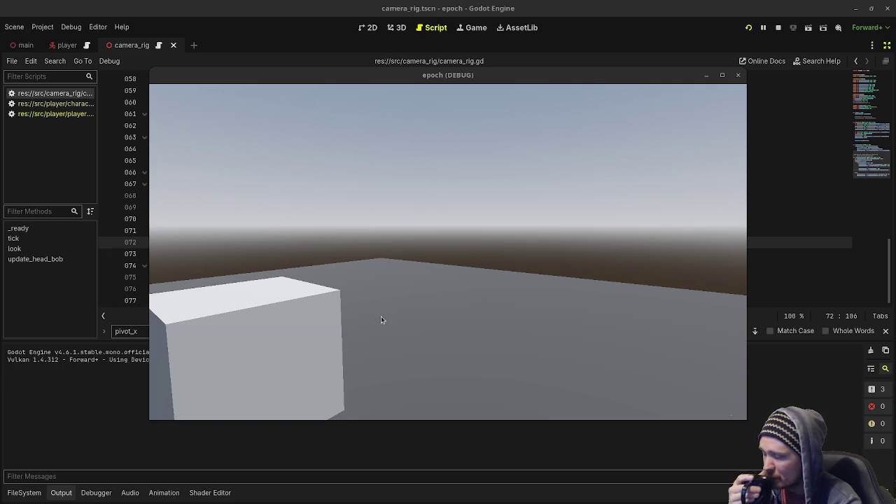
{"action": "left_click", "coordinate": [439, 285]}
{"action": "key", "text": "s"}
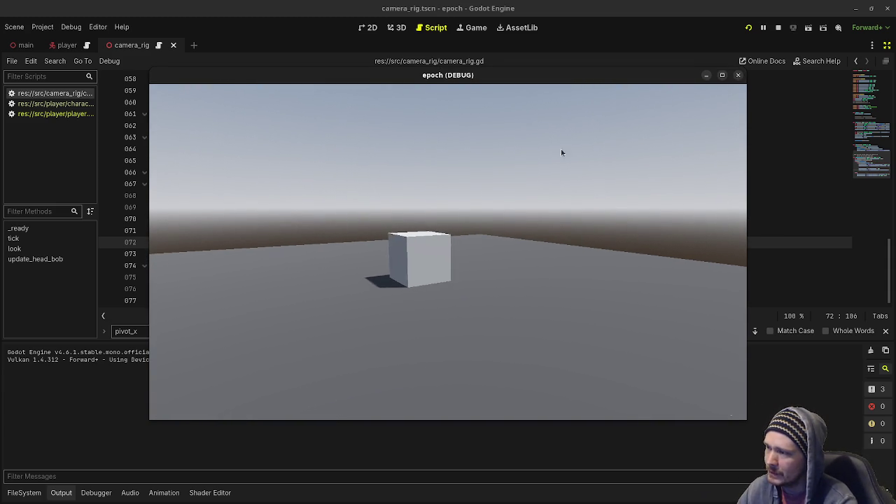
{"action": "left_click", "coordinate": [777, 28]}
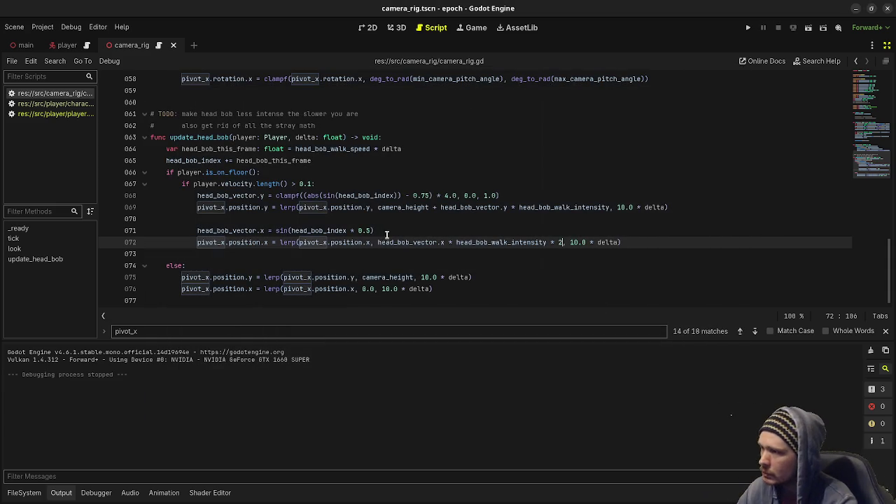
Delete the ' * 0.5' multiplier so line 71 uses sin(head_bob_index).
{"action": "left_click_drag", "start_coordinate": [371, 230], "coordinate": [349, 230]}
{"action": "key", "text": "BackSpace"}
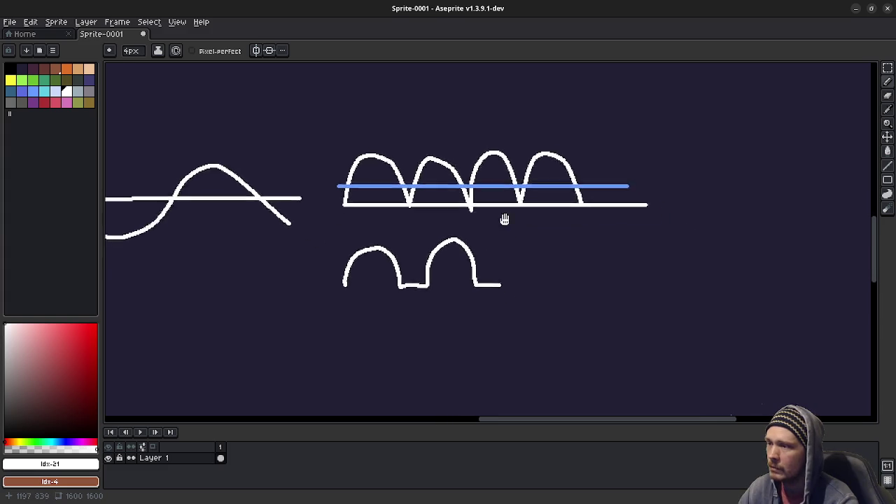
Draw a white three-arch bob curve across the canvas.
{"action": "scroll", "coordinate": [425, 280], "scroll_direction": "down", "scroll_amount": 3}
{"action": "mouse_move", "coordinate": [354, 303]}
{"action": "left_mouse_down"}
{"action": "mouse_move", "coordinate": [354, 273]}
{"action": "mouse_move", "coordinate": [417, 252]}
{"action": "mouse_move", "coordinate": [440, 300]}
{"action": "mouse_move", "coordinate": [492, 302]}
{"action": "mouse_move", "coordinate": [501, 274]}
{"action": "mouse_move", "coordinate": [549, 240]}
{"action": "mouse_move", "coordinate": [583, 301]}
{"action": "mouse_move", "coordinate": [629, 298]}
{"action": "mouse_move", "coordinate": [645, 251]}
{"action": "mouse_move", "coordinate": [704, 230]}
{"action": "mouse_move", "coordinate": [742, 291]}
{"action": "left_mouse_up"}
{"action": "scroll", "coordinate": [600, 264], "scroll_direction": "down", "scroll_amount": 3}
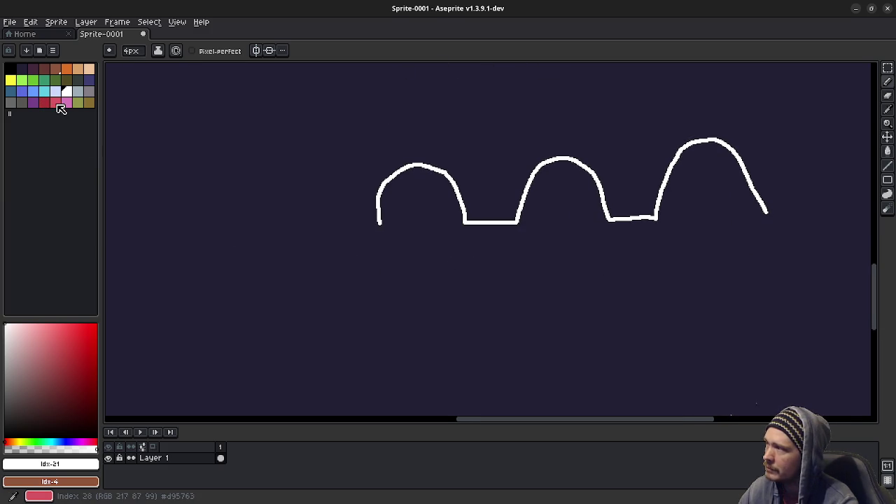
Draw a blue wave beneath the white arches.
{"action": "left_click", "coordinate": [33, 91]}
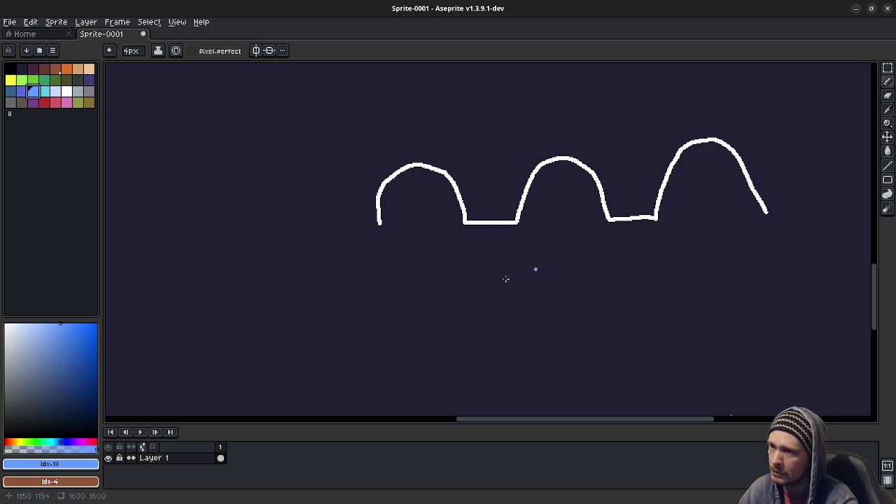
{"action": "mouse_move", "coordinate": [378, 316]}
{"action": "left_mouse_down"}
{"action": "mouse_move", "coordinate": [401, 354]}
{"action": "mouse_move", "coordinate": [432, 368]}
{"action": "mouse_move", "coordinate": [526, 279]}
{"action": "mouse_move", "coordinate": [565, 260]}
{"action": "mouse_move", "coordinate": [602, 272]}
{"action": "mouse_move", "coordinate": [739, 366]}
{"action": "mouse_move", "coordinate": [804, 319]}
{"action": "left_mouse_up"}
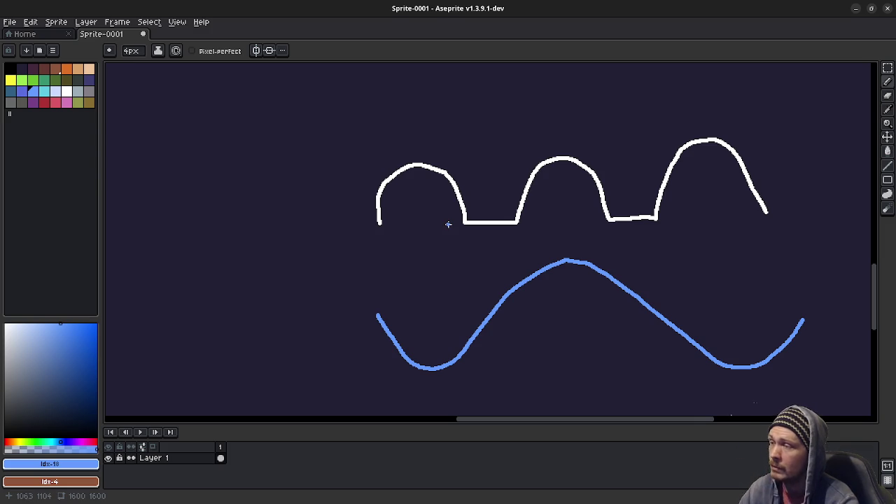
{"action": "scroll", "coordinate": [444, 168], "scroll_direction": "down", "scroll_amount": 3}
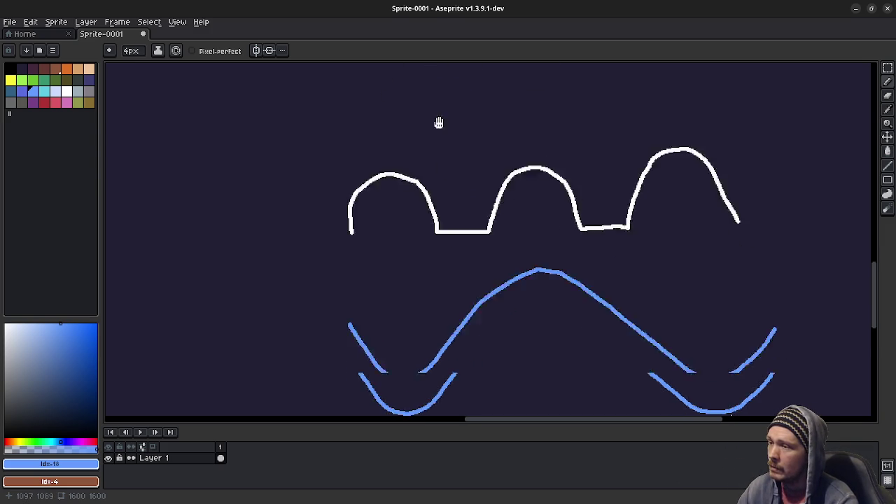
{"action": "scroll", "coordinate": [427, 304], "scroll_direction": "up", "scroll_amount": 4}
Undo the accidental deletion and return to the white pencil.
{"action": "key", "text": "v"}
{"action": "key", "text": "Delete"}
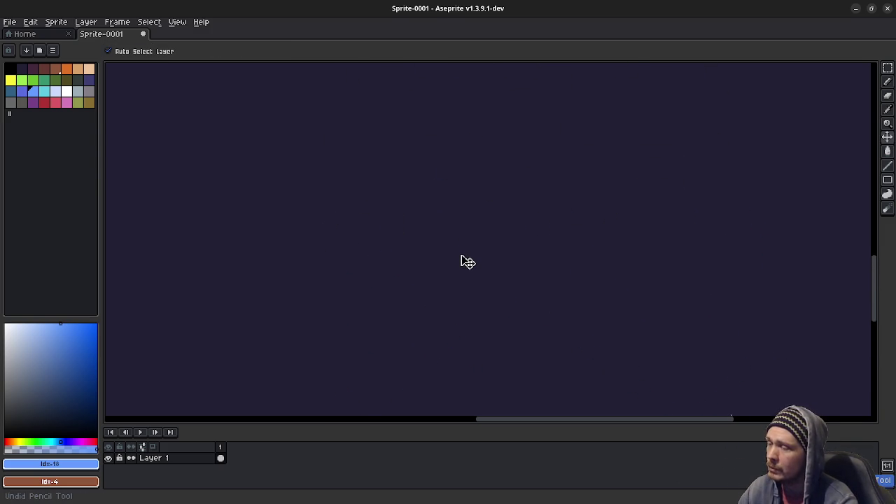
{"action": "key", "text": "ctrl+z"}
{"action": "key", "text": "b"}
{"action": "scroll", "coordinate": [436, 254], "scroll_direction": "up", "scroll_amount": 3}
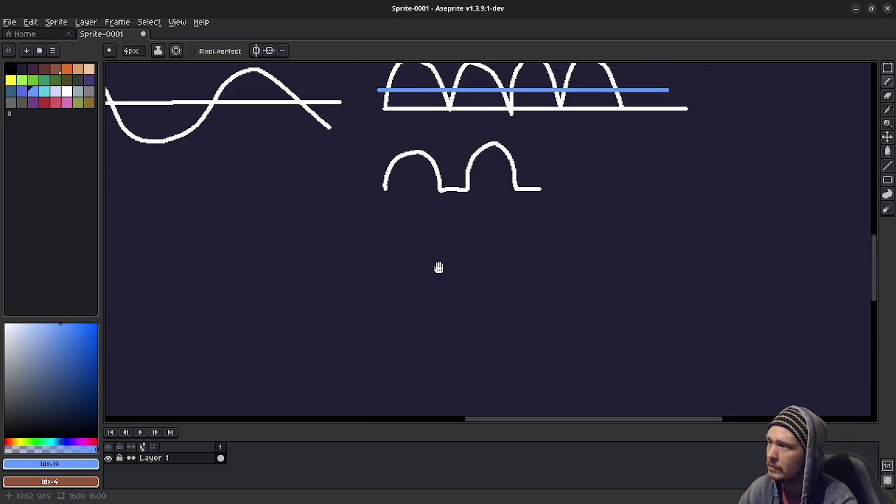
{"action": "left_click", "coordinate": [67, 91]}
{"action": "scroll", "coordinate": [544, 280], "scroll_direction": "down", "scroll_amount": 3}
Draw a smooth white wave with a white curve of arches below it.
{"action": "mouse_move", "coordinate": [347, 283]}
{"action": "left_mouse_down"}
{"action": "mouse_move", "coordinate": [384, 185]}
{"action": "mouse_move", "coordinate": [462, 181]}
{"action": "mouse_move", "coordinate": [520, 280]}
{"action": "mouse_move", "coordinate": [574, 302]}
{"action": "mouse_move", "coordinate": [640, 235]}
{"action": "mouse_move", "coordinate": [680, 160]}
{"action": "mouse_move", "coordinate": [766, 163]}
{"action": "mouse_move", "coordinate": [831, 284]}
{"action": "left_mouse_up"}
{"action": "mouse_move", "coordinate": [693, 301]}
{"action": "left_mouse_down"}
{"action": "mouse_move", "coordinate": [569, 289]}
{"action": "mouse_move", "coordinate": [628, 244]}
{"action": "mouse_move", "coordinate": [630, 286]}
{"action": "left_mouse_up"}
{"action": "key", "text": "ctrl+z"}
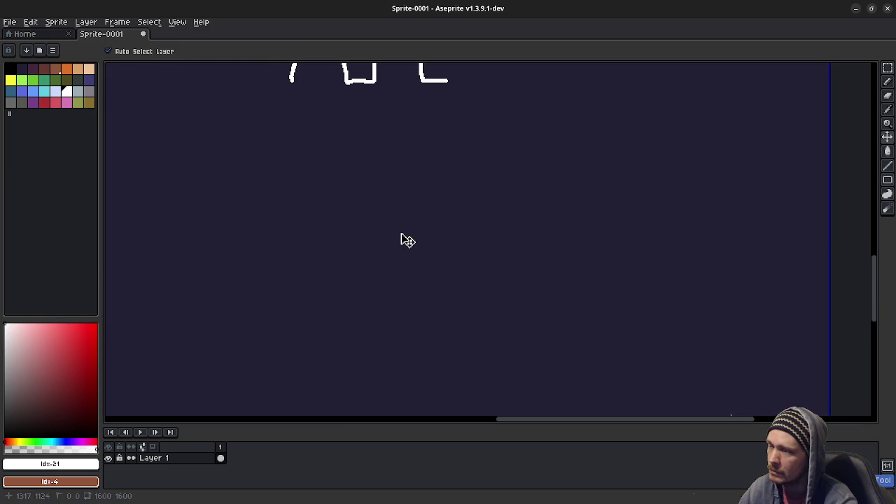
{"action": "mouse_move", "coordinate": [357, 232]}
{"action": "left_mouse_down"}
{"action": "mouse_move", "coordinate": [386, 193]}
{"action": "mouse_move", "coordinate": [451, 221]}
{"action": "mouse_move", "coordinate": [495, 223]}
{"action": "mouse_move", "coordinate": [543, 185]}
{"action": "mouse_move", "coordinate": [602, 224]}
{"action": "left_mouse_up"}
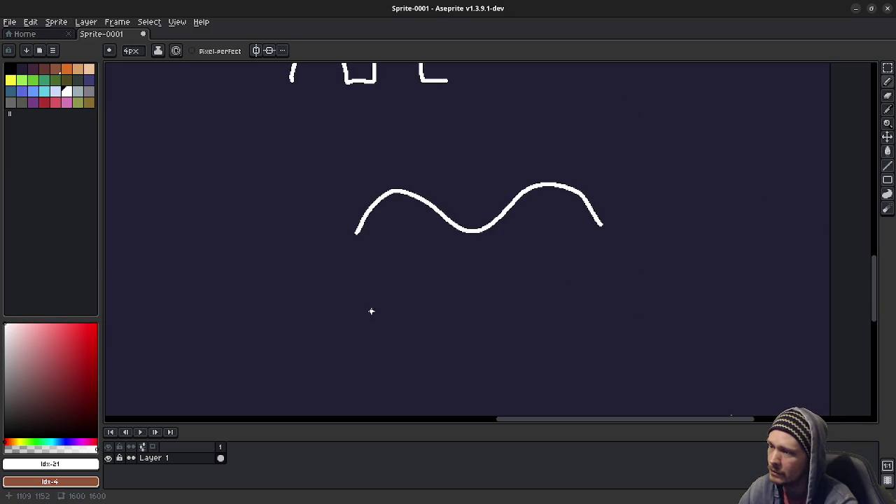
{"action": "mouse_move", "coordinate": [364, 315]}
{"action": "left_mouse_down"}
{"action": "mouse_move", "coordinate": [392, 269]}
{"action": "mouse_move", "coordinate": [466, 283]}
{"action": "mouse_move", "coordinate": [486, 313]}
{"action": "mouse_move", "coordinate": [492, 297]}
{"action": "mouse_move", "coordinate": [556, 262]}
{"action": "mouse_move", "coordinate": [613, 305]}
{"action": "left_mouse_up"}
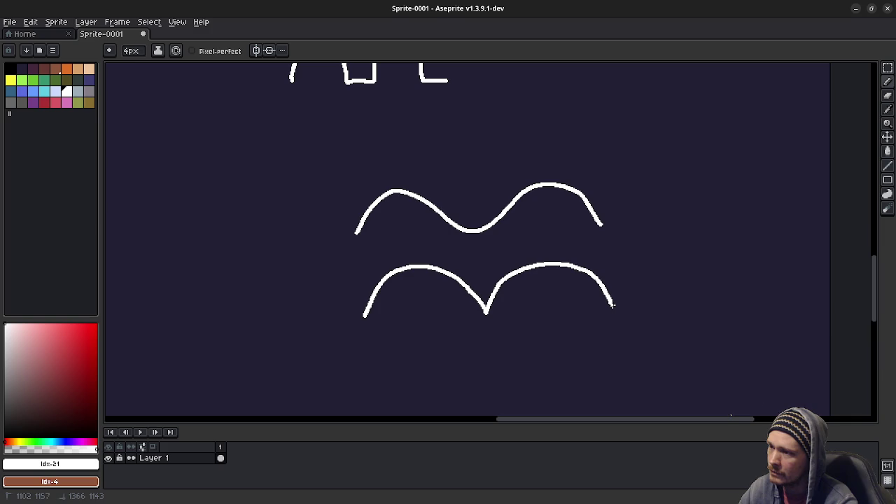
{"action": "left_click_drag", "start_coordinate": [516, 314], "coordinate": [533, 263]}
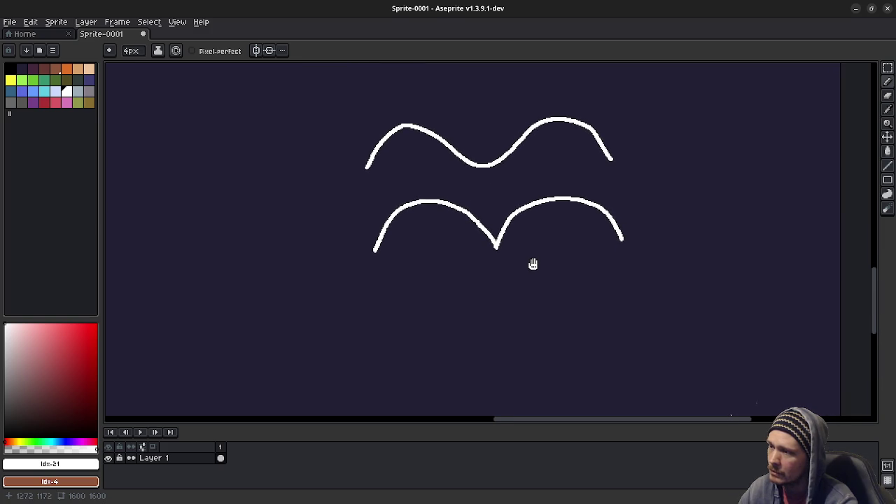
Draw a straight green line across the arch curve and a second green line below.
{"action": "left_click", "coordinate": [33, 80]}
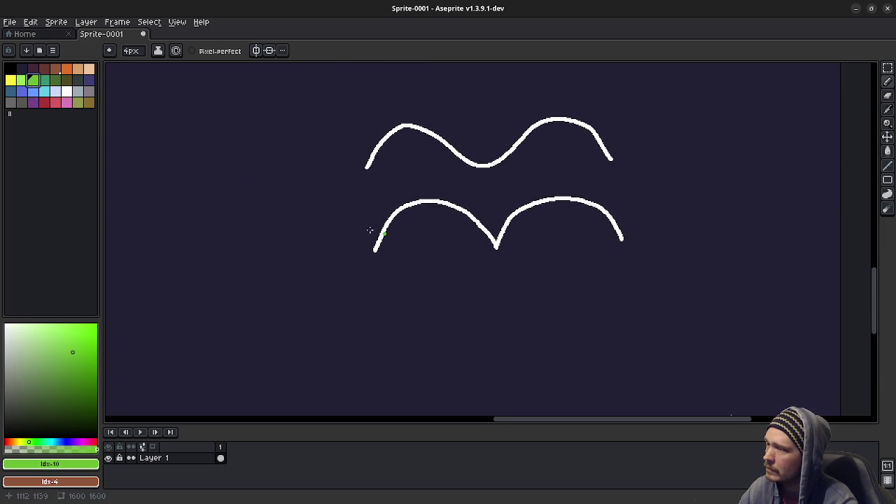
{"action": "mouse_move", "coordinate": [372, 223]}
{"action": "left_mouse_down"}
{"action": "mouse_move", "coordinate": [544, 214]}
{"action": "mouse_move", "coordinate": [643, 222]}
{"action": "left_mouse_up"}
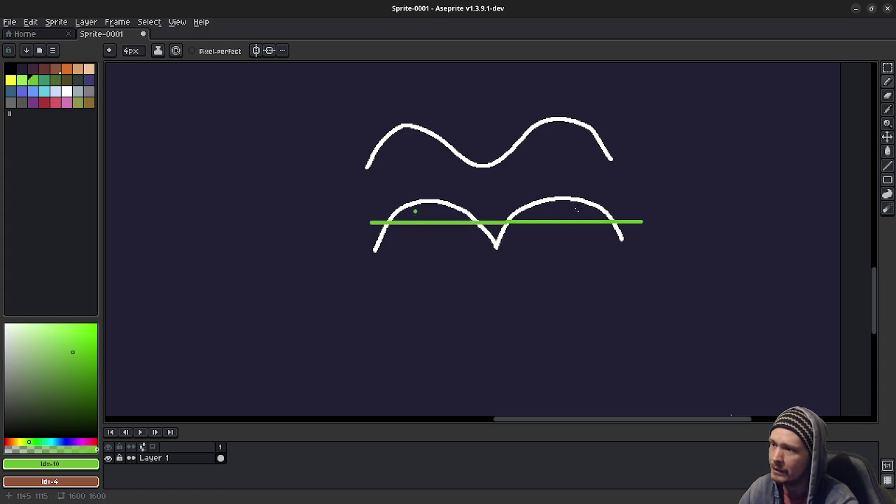
{"action": "left_click", "coordinate": [67, 91]}
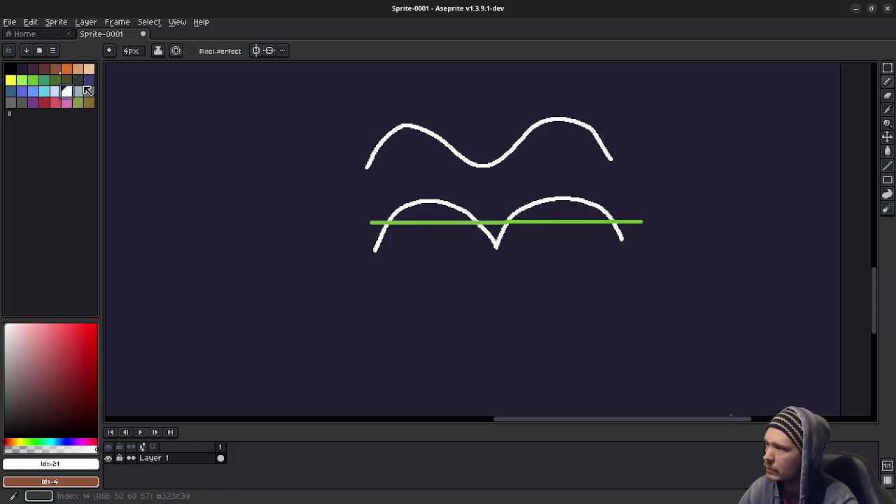
{"action": "left_click", "coordinate": [33, 80]}
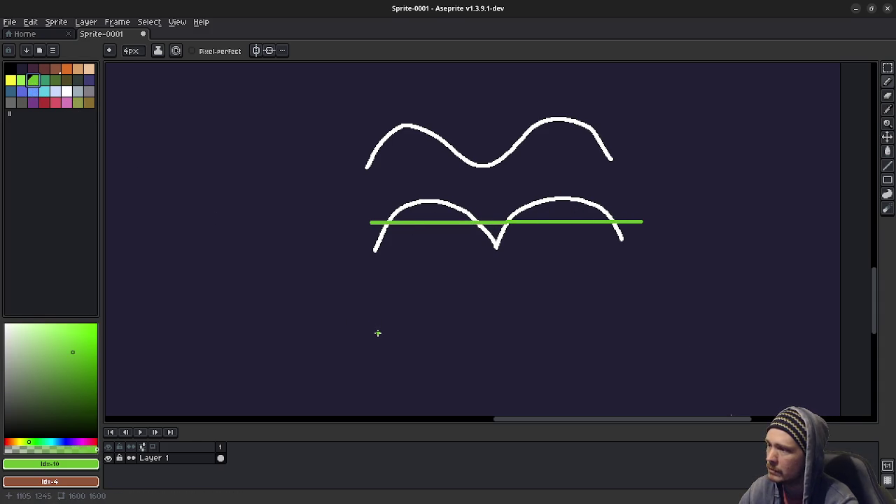
{"action": "left_click_drag", "start_coordinate": [374, 334], "coordinate": [643, 334]}
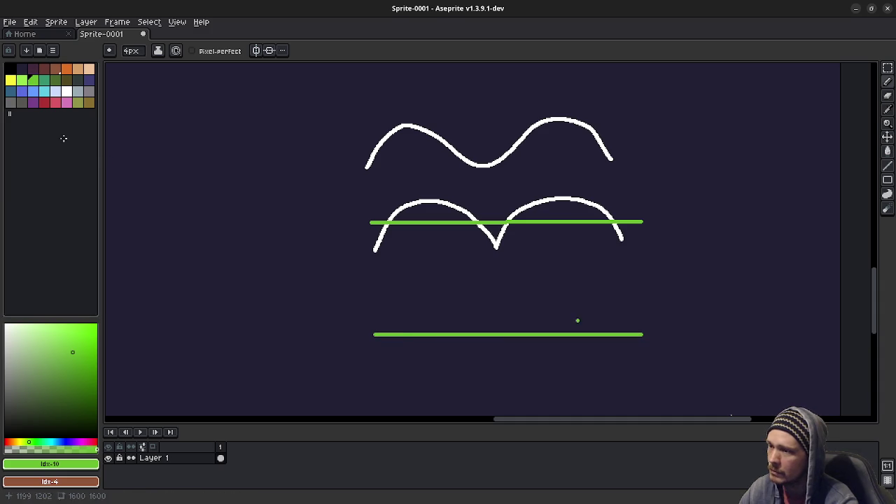
Draw two white arches on the lower green line, joined by a flat stretch.
{"action": "left_click", "coordinate": [67, 91]}
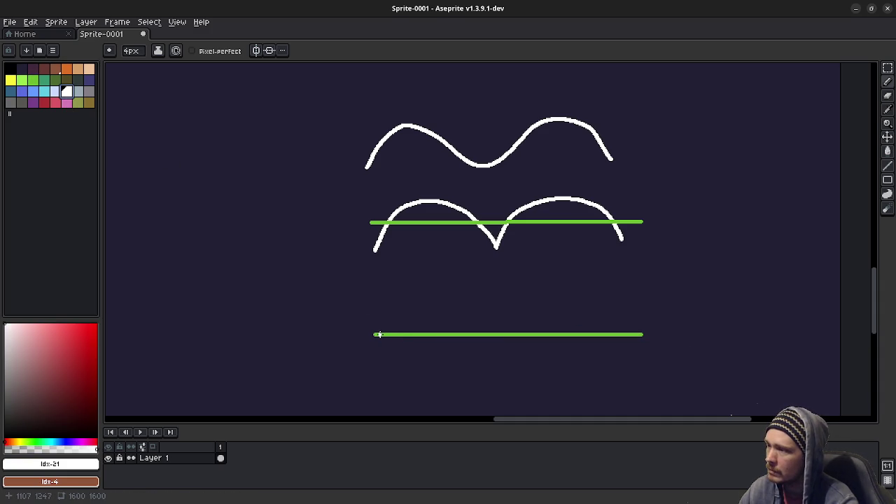
{"action": "mouse_move", "coordinate": [382, 334]}
{"action": "left_mouse_down"}
{"action": "mouse_move", "coordinate": [398, 287]}
{"action": "mouse_move", "coordinate": [434, 267]}
{"action": "mouse_move", "coordinate": [460, 281]}
{"action": "mouse_move", "coordinate": [485, 333]}
{"action": "mouse_move", "coordinate": [526, 292]}
{"action": "mouse_move", "coordinate": [578, 266]}
{"action": "mouse_move", "coordinate": [627, 308]}
{"action": "mouse_move", "coordinate": [635, 337]}
{"action": "left_mouse_up"}
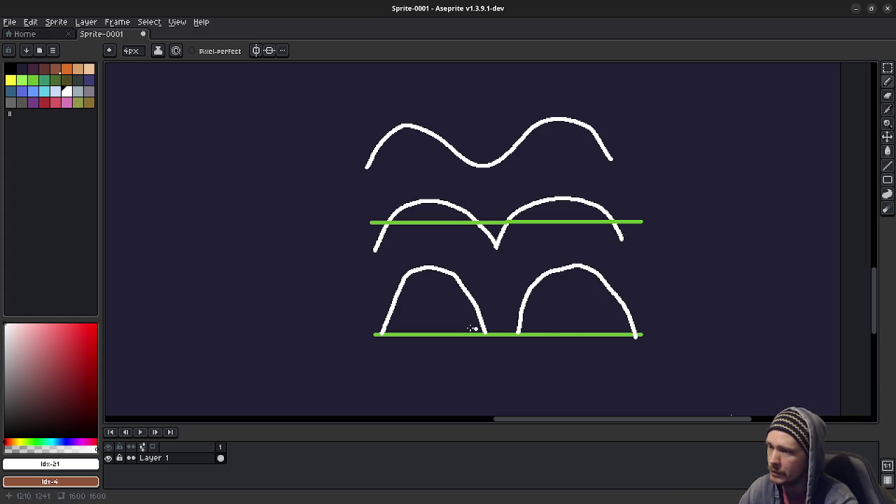
{"action": "left_click_drag", "start_coordinate": [484, 335], "coordinate": [526, 336]}
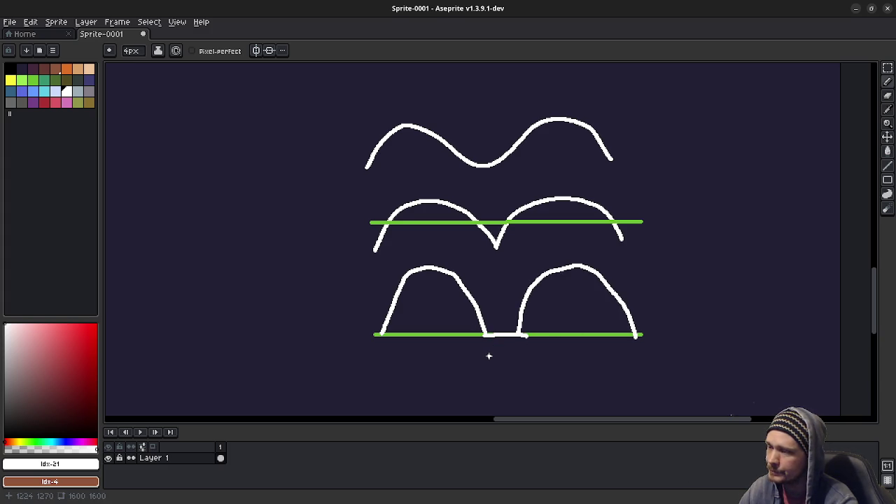
{"action": "mouse_move", "coordinate": [482, 368]}
{"action": "left_mouse_down"}
{"action": "mouse_move", "coordinate": [498, 336]}
{"action": "mouse_move", "coordinate": [488, 290]}
{"action": "left_mouse_up"}
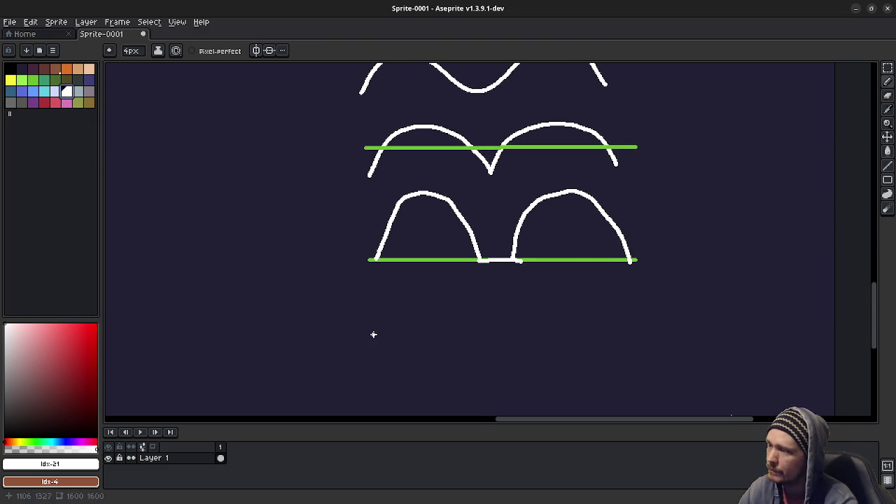
{"action": "scroll", "coordinate": [412, 332], "scroll_direction": "down", "scroll_amount": 1}
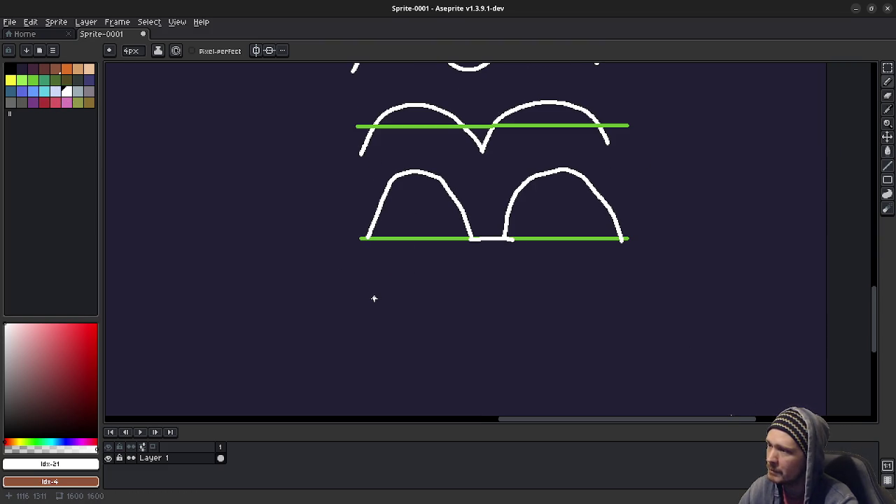
Draw a freehand wavy curve under the arches, then relaunch the Godot debug game.
{"action": "mouse_move", "coordinate": [374, 298]}
{"action": "left_mouse_down"}
{"action": "mouse_move", "coordinate": [399, 335]}
{"action": "mouse_move", "coordinate": [442, 343]}
{"action": "mouse_move", "coordinate": [515, 288]}
{"action": "mouse_move", "coordinate": [584, 274]}
{"action": "mouse_move", "coordinate": [620, 290]}
{"action": "mouse_move", "coordinate": [641, 329]}
{"action": "left_mouse_up"}
{"action": "left_click_drag", "start_coordinate": [513, 252], "coordinate": [513, 310]}
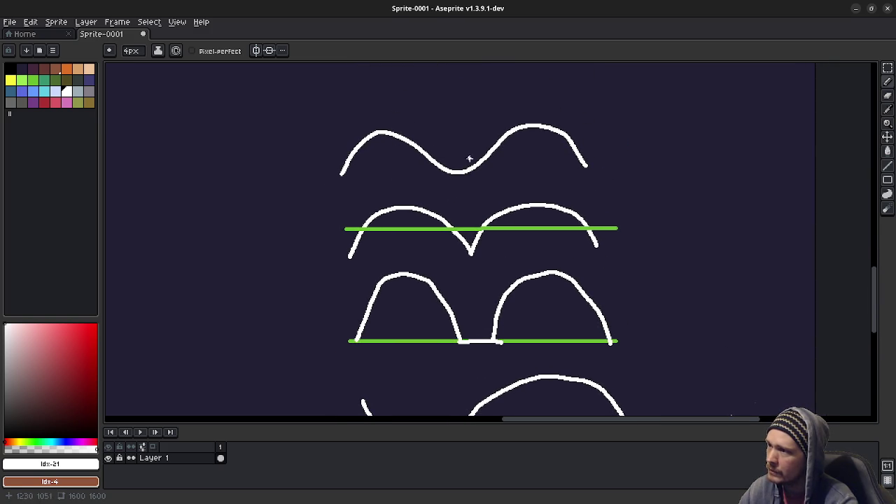
{"action": "scroll", "coordinate": [456, 273], "scroll_direction": "down", "scroll_amount": 3}
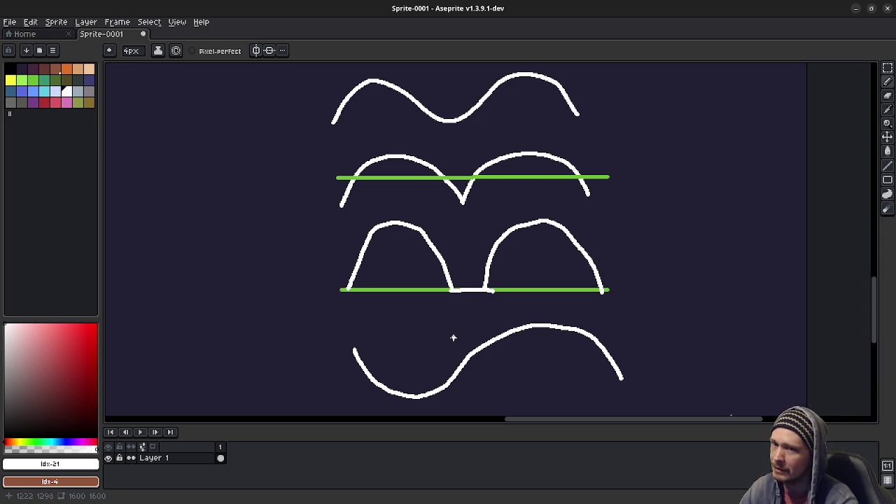
{"action": "mouse_move", "coordinate": [454, 337]}
{"action": "left_mouse_down"}
{"action": "mouse_move", "coordinate": [460, 326]}
{"action": "mouse_move", "coordinate": [456, 334]}
{"action": "left_mouse_up"}
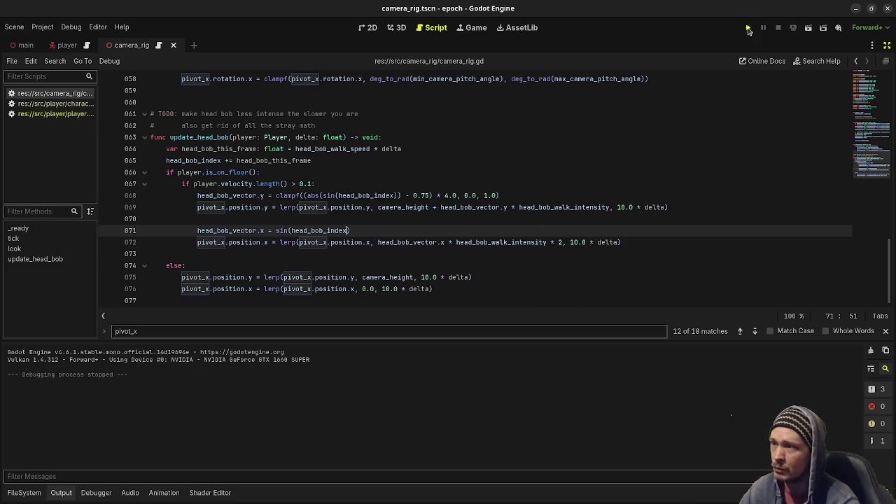
{"action": "left_click", "coordinate": [748, 28]}
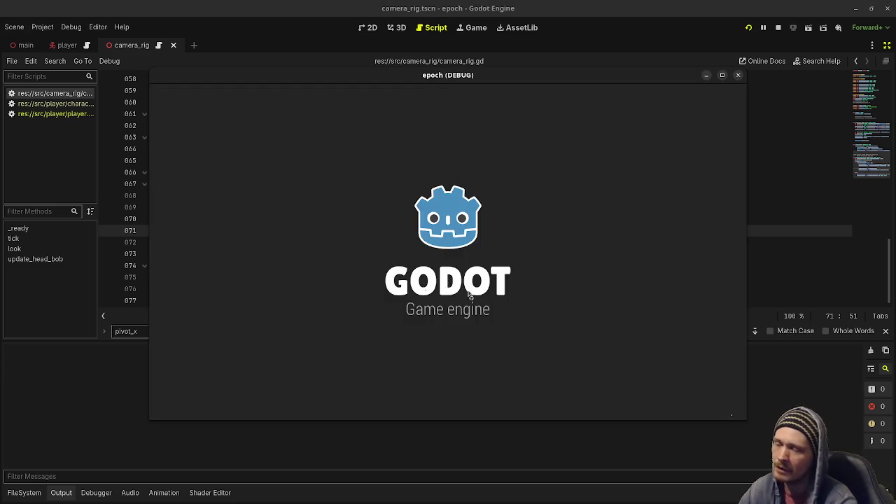
{"action": "key", "text": "w"}
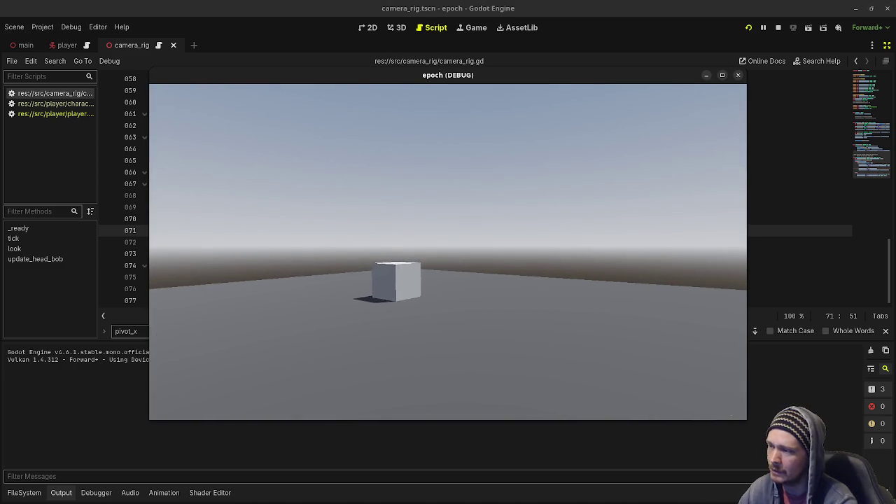
{"action": "key", "text": "w"}
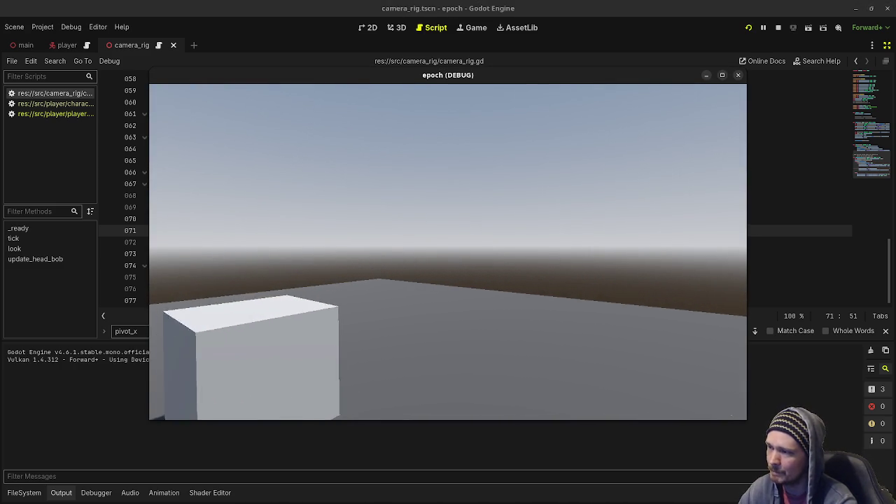
{"action": "key", "text": "Escape"}
{"action": "left_click", "coordinate": [885, 202]}
{"action": "key", "text": "F8"}
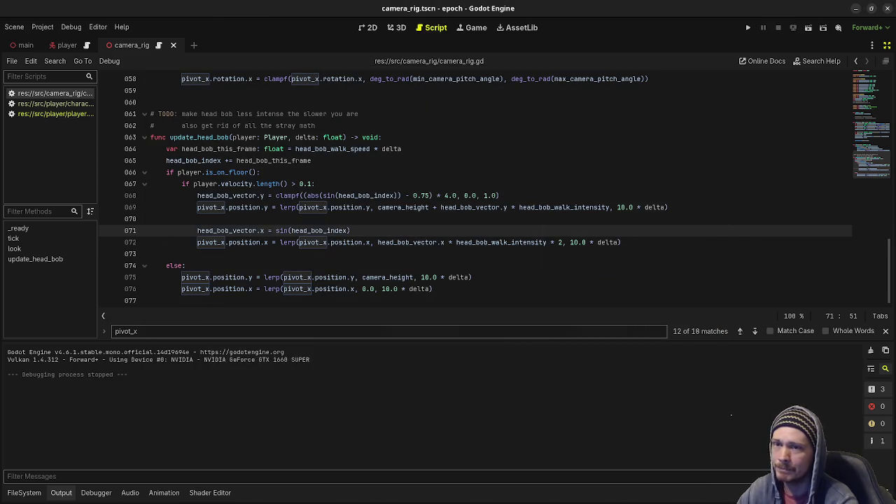
{"action": "key", "text": "alt+Tab"}
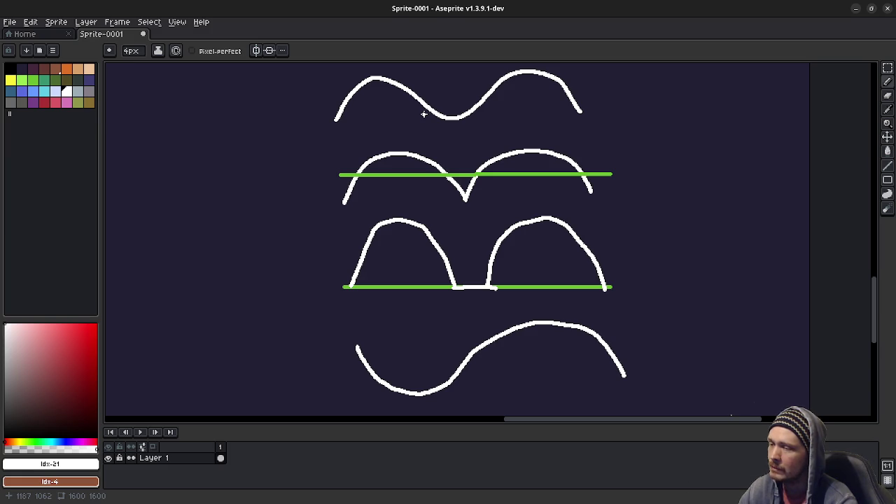
Draw a trial stroke at the bottom, then undo the last two strokes.
{"action": "scroll", "coordinate": [500, 380], "scroll_direction": "down", "scroll_amount": 4}
{"action": "mouse_move", "coordinate": [333, 326]}
{"action": "left_mouse_down"}
{"action": "mouse_move", "coordinate": [353, 353]}
{"action": "mouse_move", "coordinate": [389, 359]}
{"action": "left_mouse_up"}
{"action": "left_click_drag", "start_coordinate": [468, 246], "coordinate": [480, 289]}
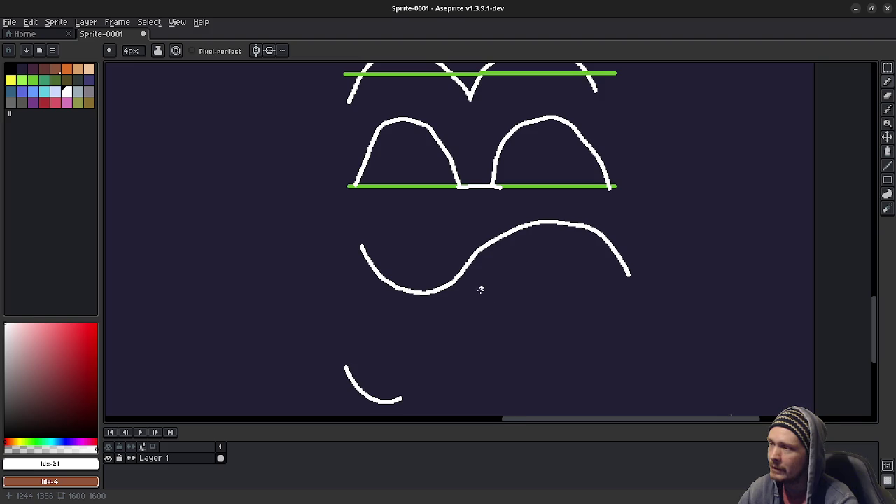
{"action": "key", "text": "ctrl+z"}
{"action": "key", "text": "ctrl+z"}
Redraw the bottom curve as an arch dipping into a wide trough.
{"action": "mouse_move", "coordinate": [344, 285]}
{"action": "left_mouse_down"}
{"action": "mouse_move", "coordinate": [360, 254]}
{"action": "mouse_move", "coordinate": [388, 232]}
{"action": "left_mouse_up"}
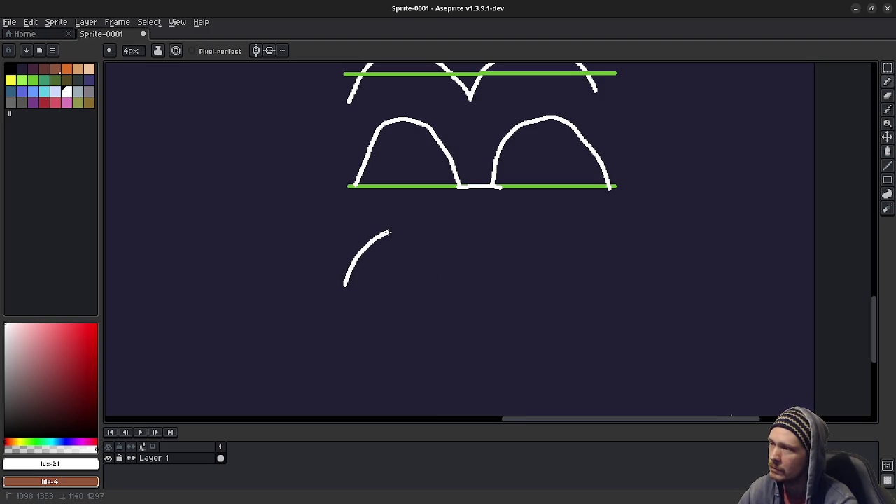
{"action": "mouse_move", "coordinate": [397, 230]}
{"action": "left_mouse_down"}
{"action": "mouse_move", "coordinate": [435, 231]}
{"action": "mouse_move", "coordinate": [510, 302]}
{"action": "mouse_move", "coordinate": [606, 287]}
{"action": "mouse_move", "coordinate": [621, 271]}
{"action": "left_mouse_up"}
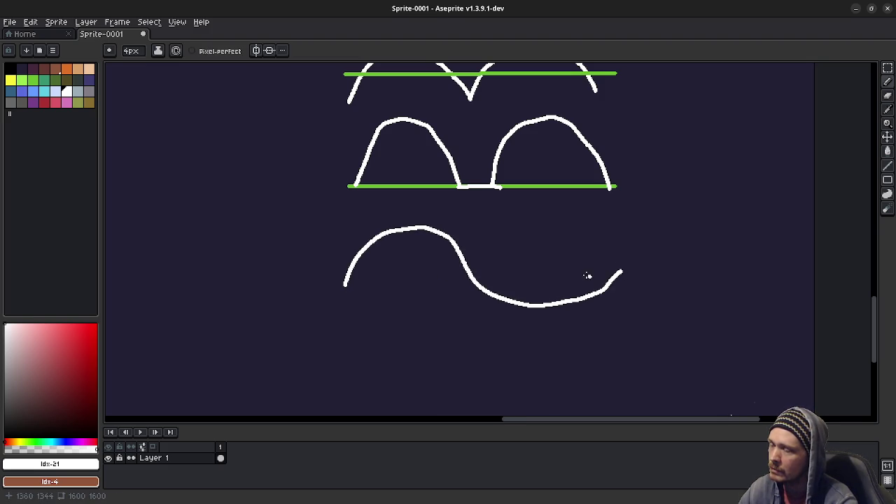
{"action": "mouse_move", "coordinate": [506, 226]}
{"action": "left_mouse_down"}
{"action": "mouse_move", "coordinate": [458, 260]}
{"action": "mouse_move", "coordinate": [499, 320]}
{"action": "left_mouse_up"}
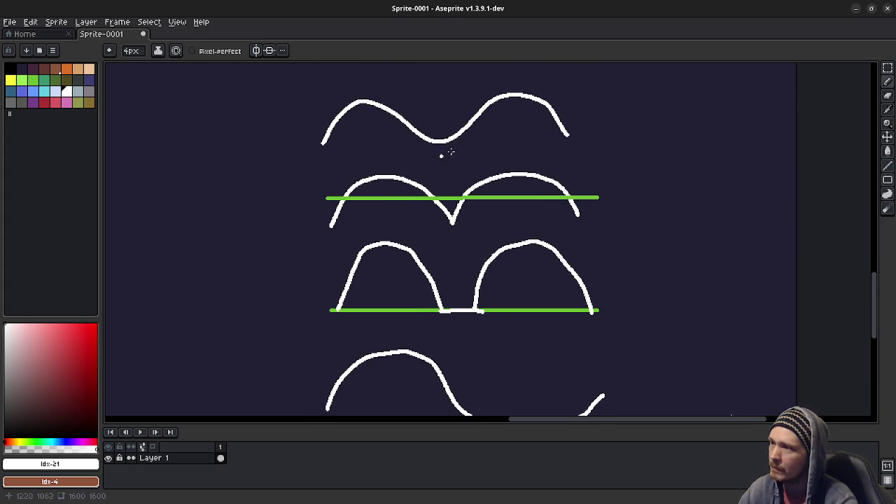
{"action": "scroll", "coordinate": [496, 276], "scroll_direction": "down", "scroll_amount": 3}
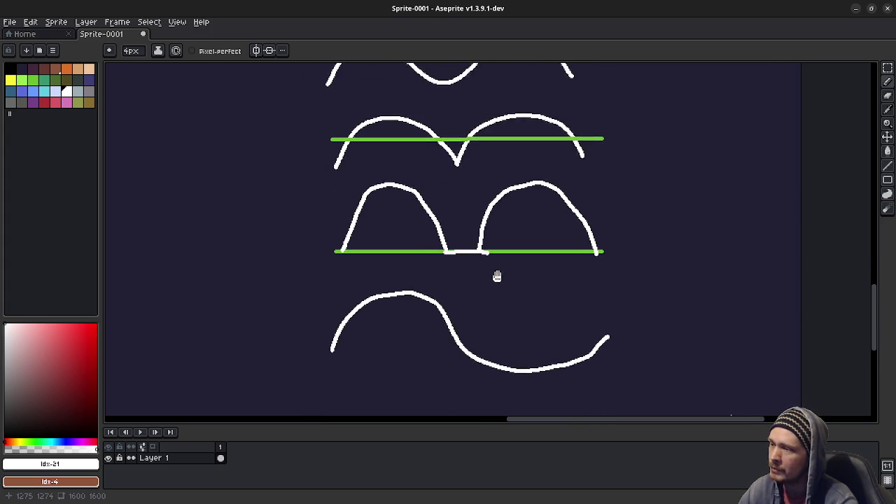
{"action": "scroll", "coordinate": [565, 304], "scroll_direction": "down", "scroll_amount": 2}
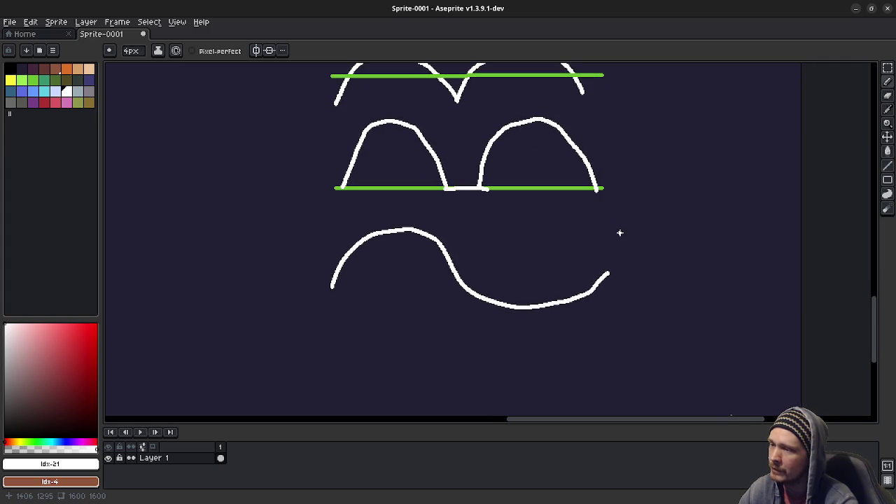
{"action": "mouse_move", "coordinate": [618, 232]}
{"action": "left_mouse_down"}
{"action": "mouse_move", "coordinate": [612, 354]}
{"action": "mouse_move", "coordinate": [599, 251]}
{"action": "left_mouse_up"}
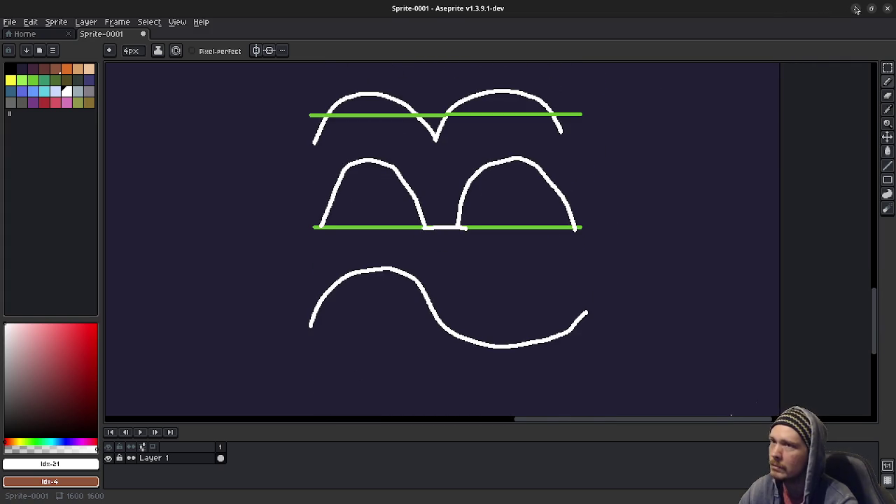
Glance at the Aseprite curve sketch, minimize it, and run the project again in Godot.
{"action": "left_click", "coordinate": [855, 9]}
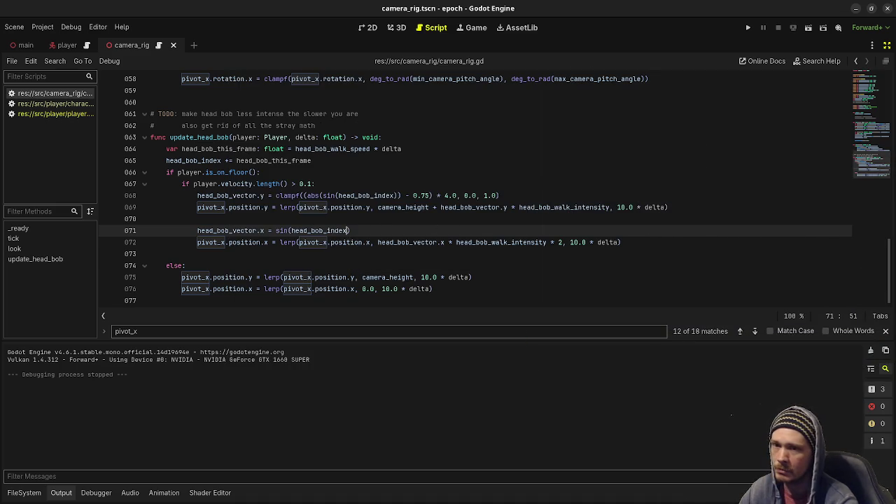
{"action": "key", "text": "alt+Tab"}
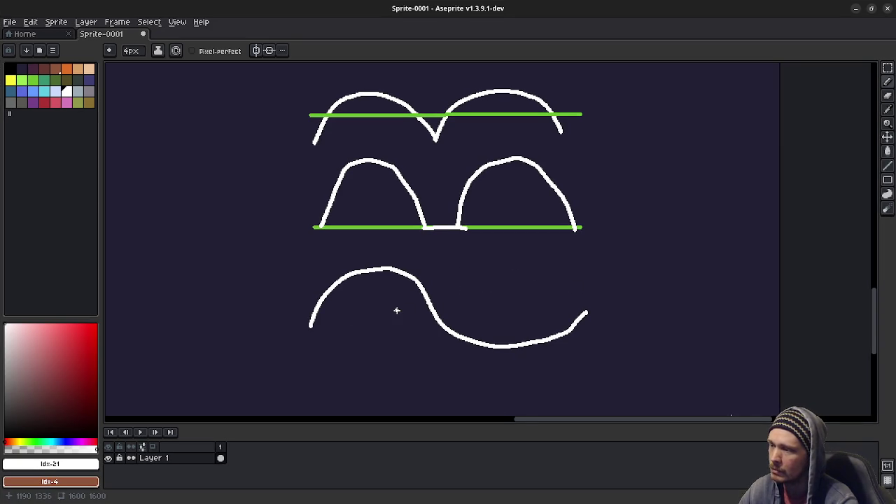
{"action": "mouse_move", "coordinate": [428, 240]}
{"action": "left_mouse_down"}
{"action": "mouse_move", "coordinate": [439, 364]}
{"action": "mouse_move", "coordinate": [460, 299]}
{"action": "left_mouse_up"}
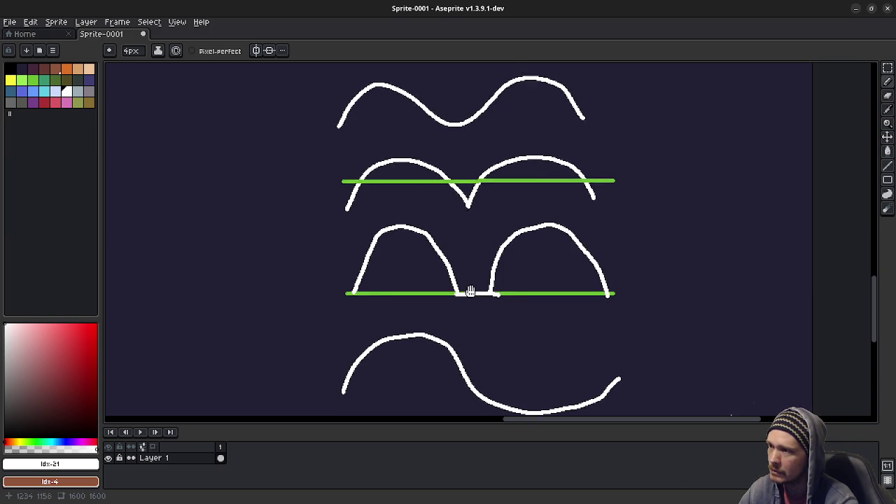
{"action": "scroll", "coordinate": [470, 286], "scroll_direction": "up", "scroll_amount": 3}
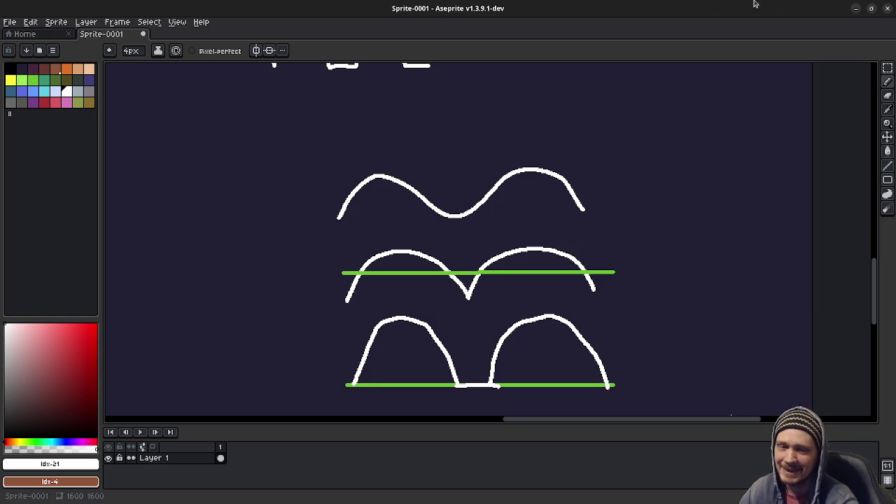
{"action": "left_click", "coordinate": [855, 8]}
{"action": "left_click", "coordinate": [746, 28]}
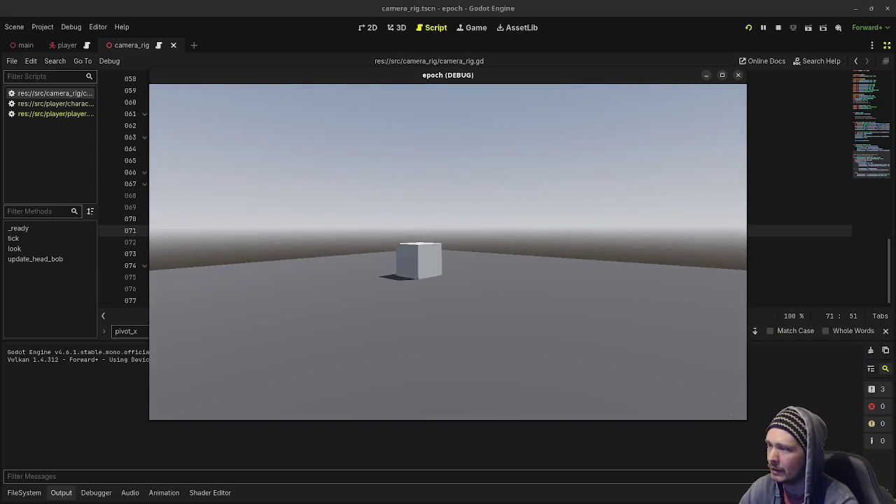
Walk toward, away from and sideways past the big cube to judge the head bob, then stop the game.
{"action": "key", "text": "w"}
{"action": "key", "text": "w"}
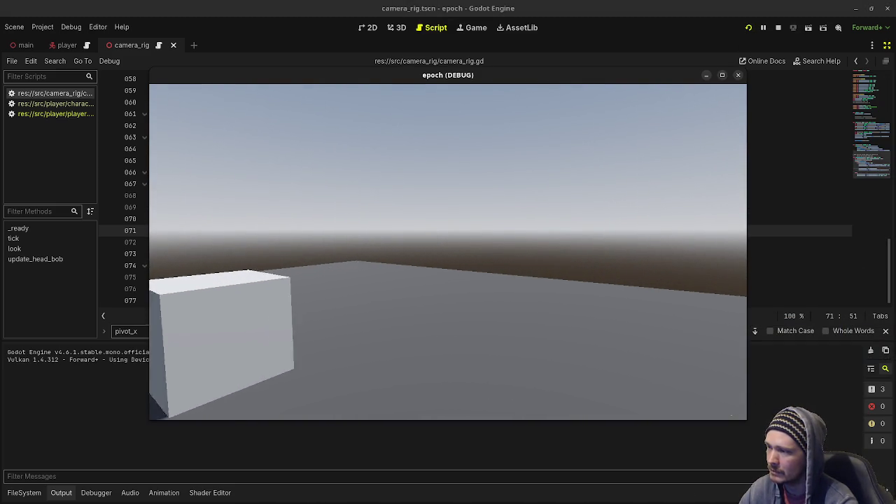
{"action": "key", "text": "w"}
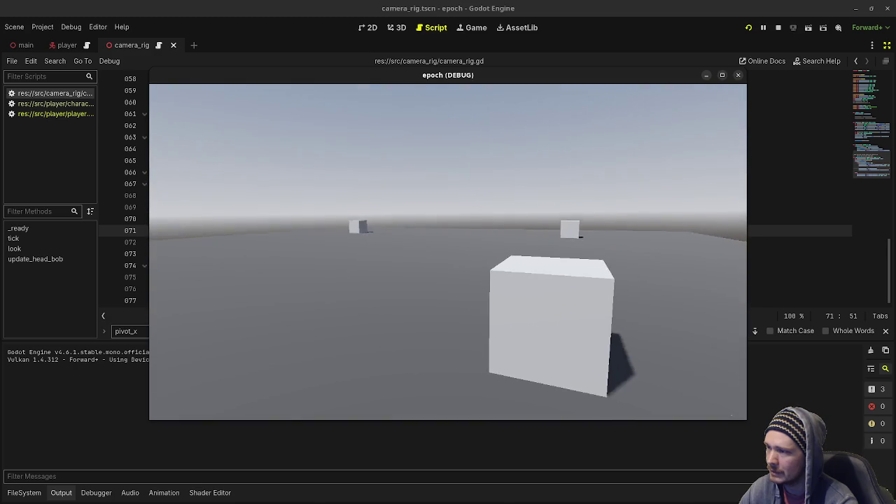
{"action": "key", "text": "s"}
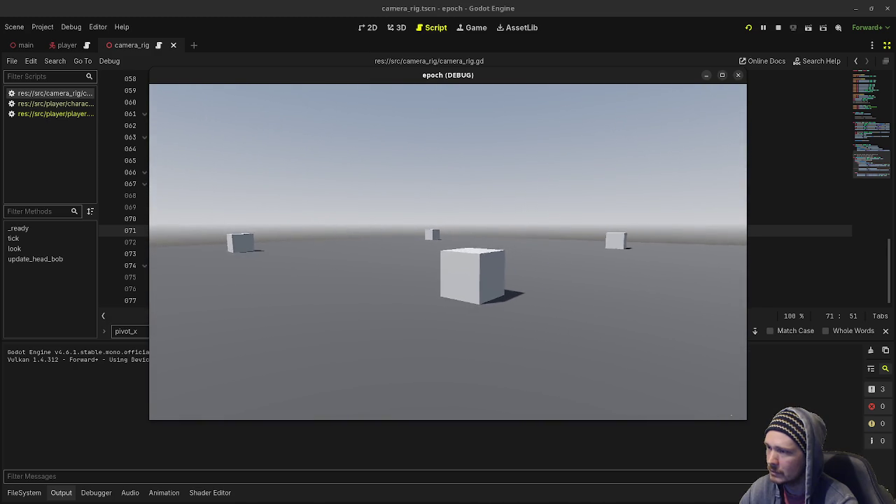
{"action": "key", "text": "s"}
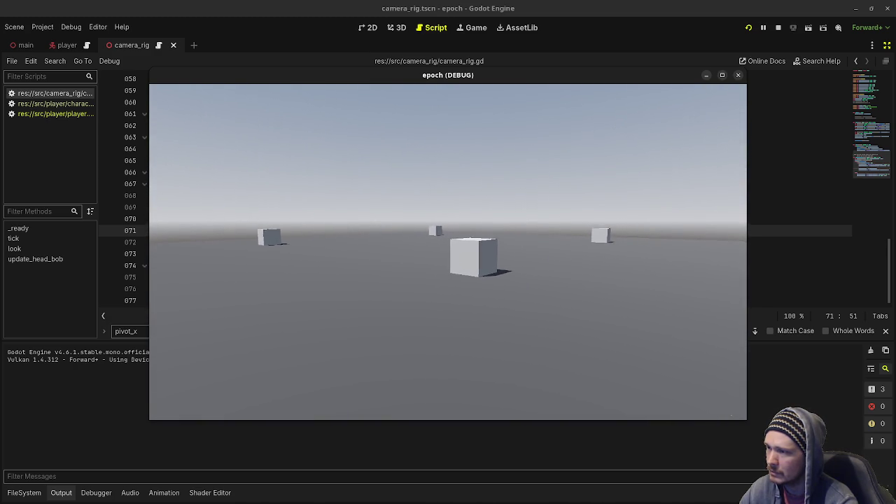
{"action": "key", "text": "w"}
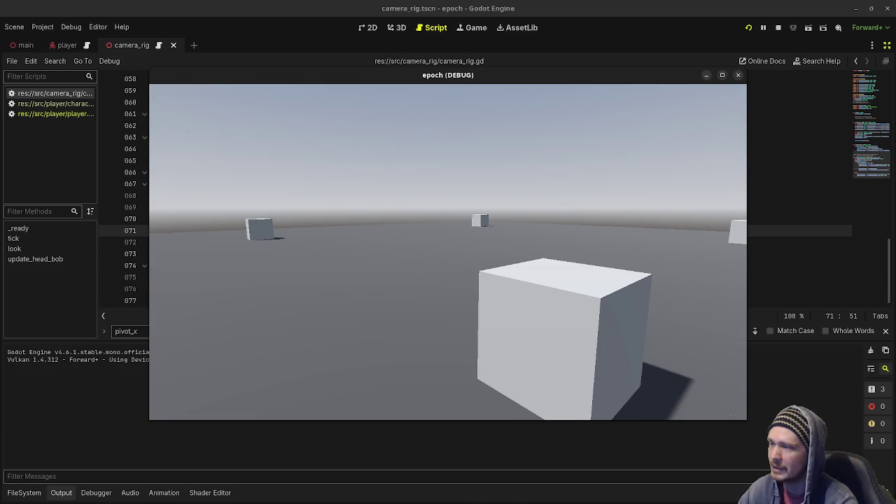
{"action": "key", "text": "a"}
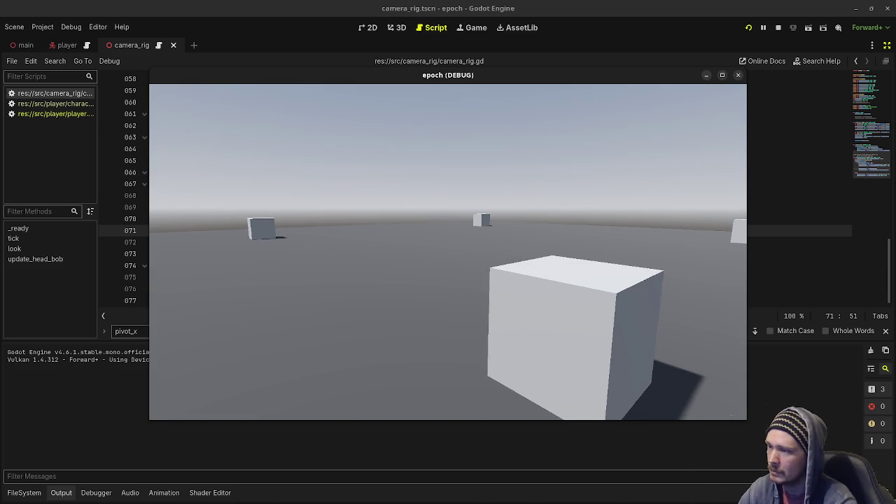
{"action": "key", "text": "s"}
{"action": "key", "text": "d"}
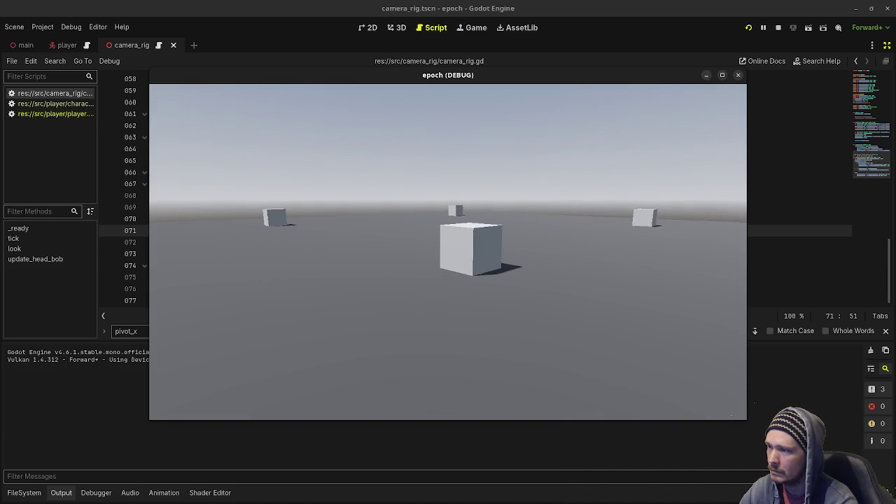
{"action": "left_click", "coordinate": [777, 29]}
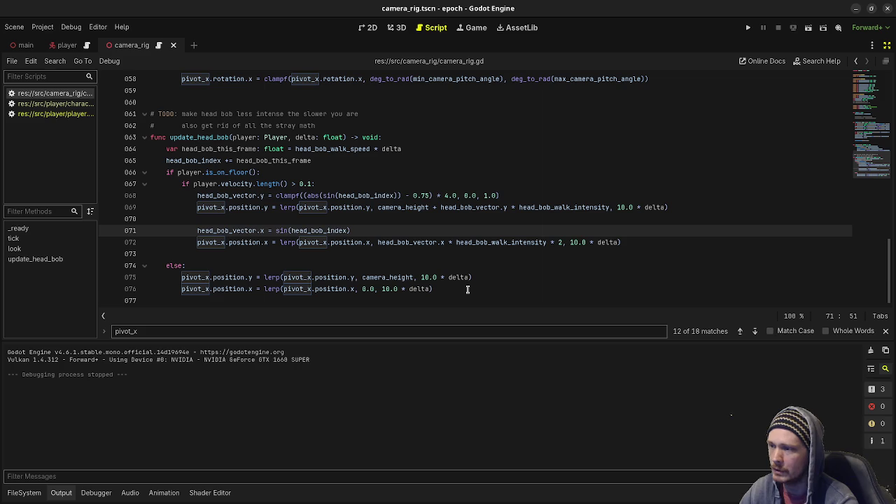
Run the game with F5 and walk back and forth among the cubes watching the head bob.
{"action": "left_click", "coordinate": [558, 242]}
{"action": "key", "text": "F5"}
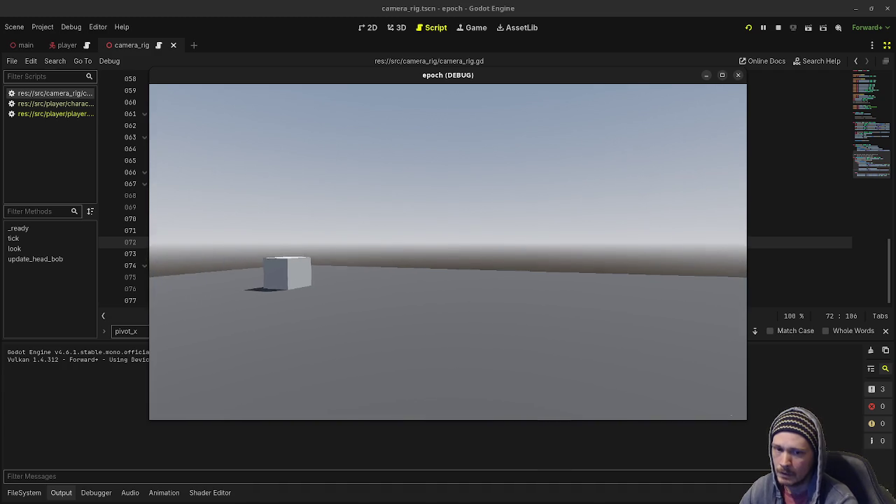
{"action": "key", "text": "w"}
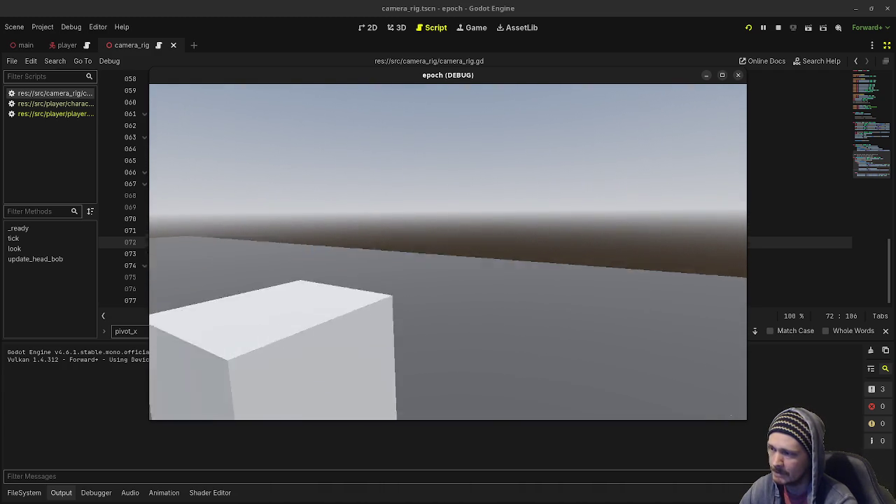
{"action": "key", "text": "s"}
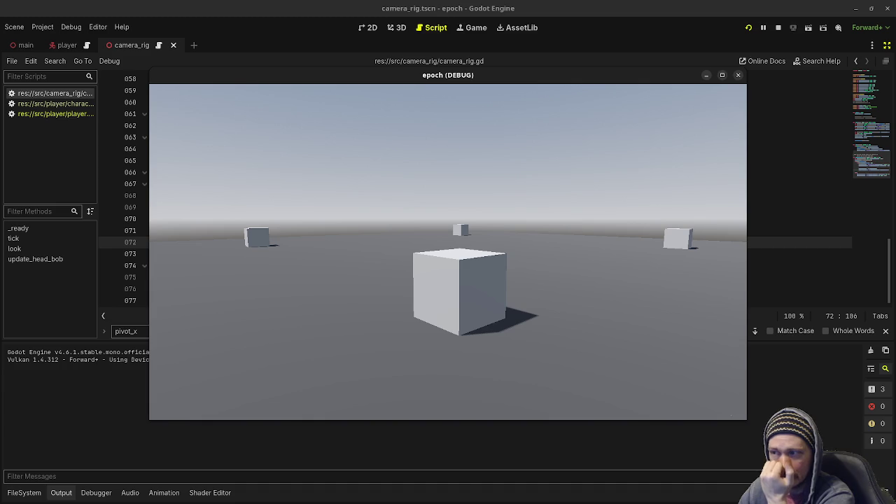
{"action": "key", "text": "s"}
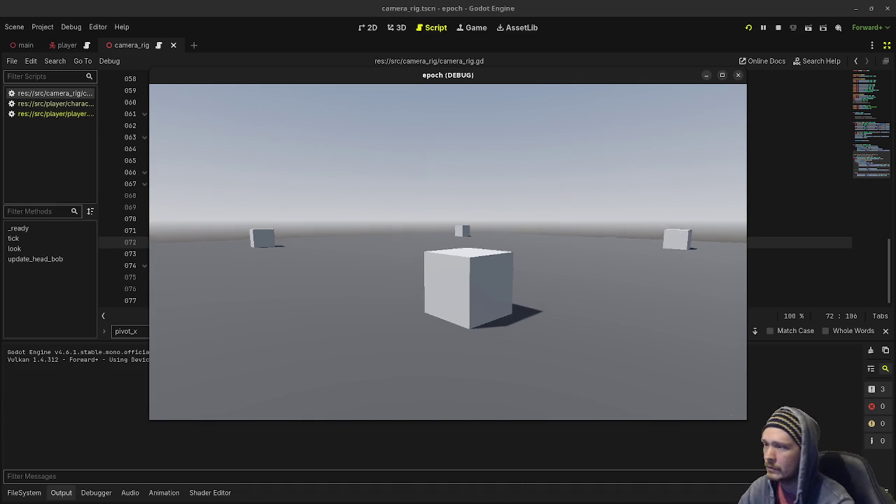
{"action": "key", "text": "w"}
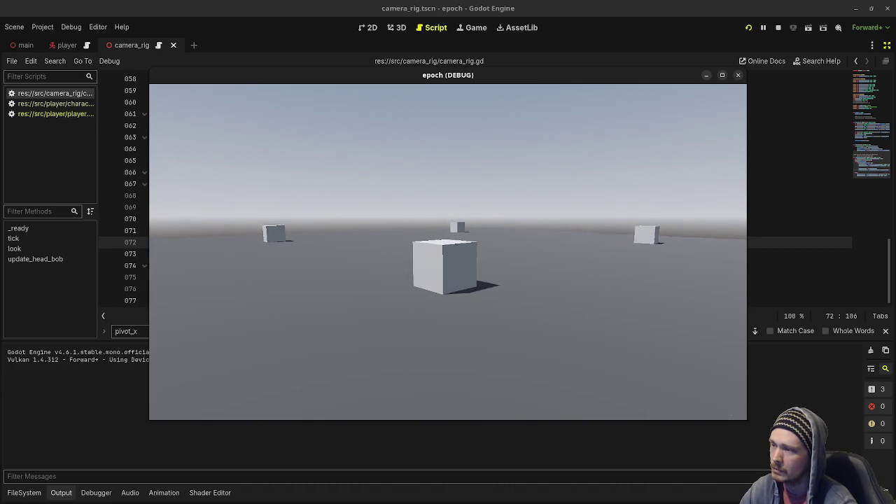
{"action": "key", "text": "w"}
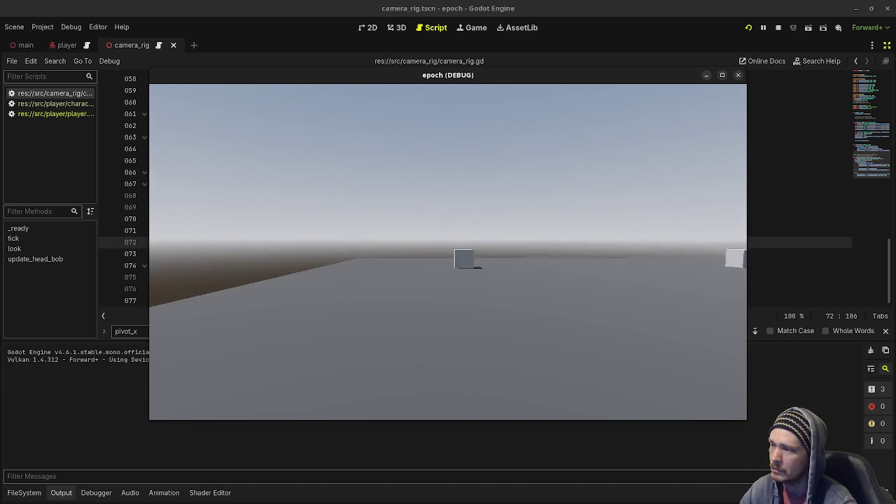
{"action": "key", "text": "w"}
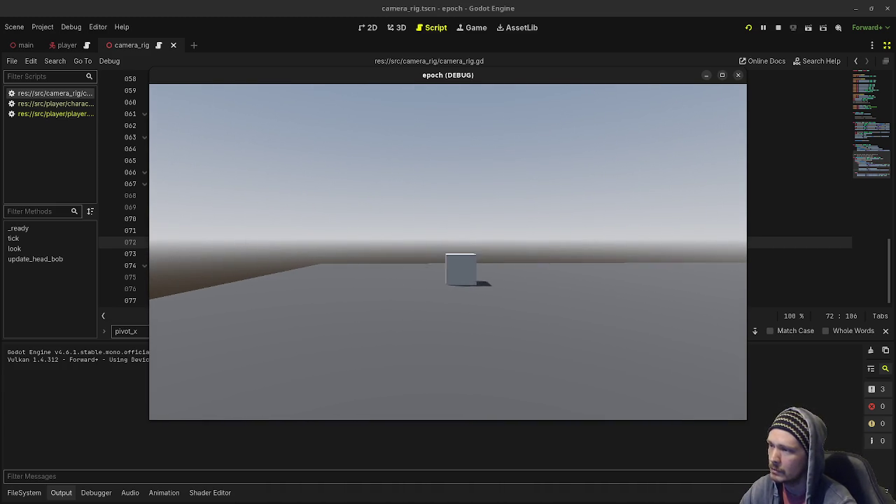
{"action": "key", "text": "w"}
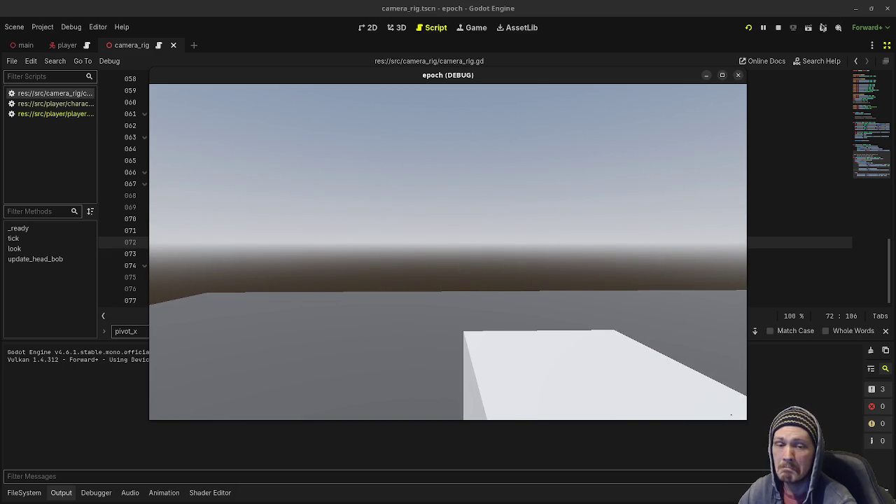
Stop the game and change the sideways bob multiplier on line 72 from 4 to 2.
{"action": "key", "text": "F8"}
{"action": "double_click", "coordinate": [562, 242]}
{"action": "type", "text": "2"}
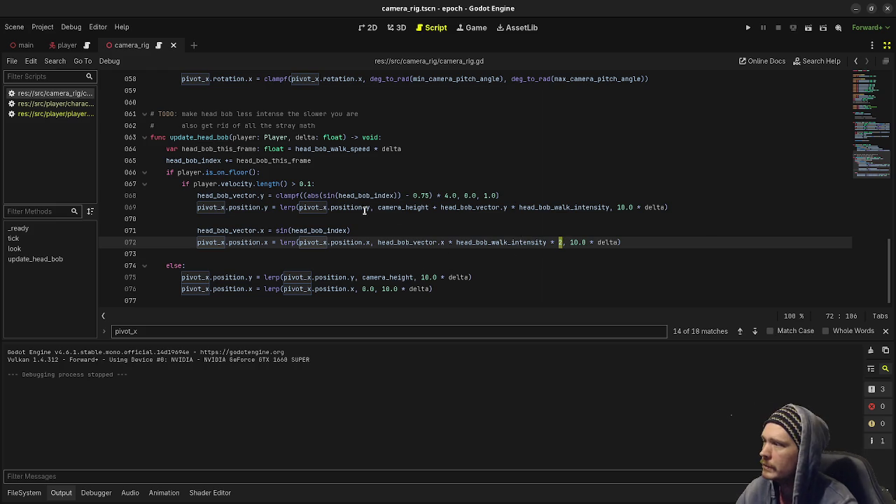
Rename clampf to clamp01 on line 68 and delete its 0.0, 1.0 bounds.
{"action": "left_click", "coordinate": [299, 195]}
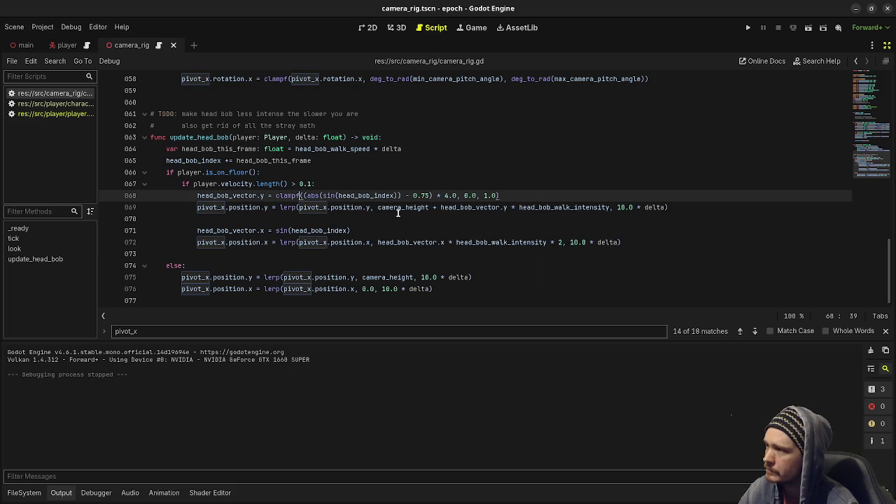
{"action": "key", "text": "BackSpace"}
{"action": "type", "text": "01"}
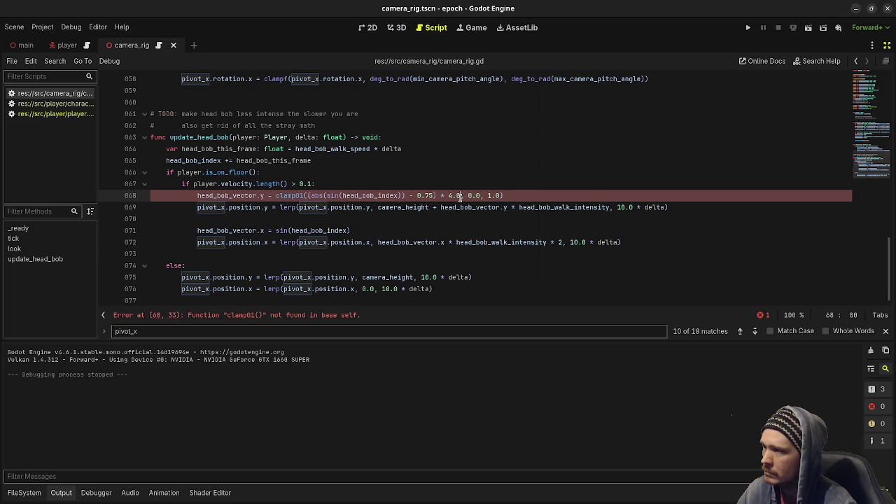
{"action": "left_click_drag", "start_coordinate": [460, 197], "coordinate": [505, 196]}
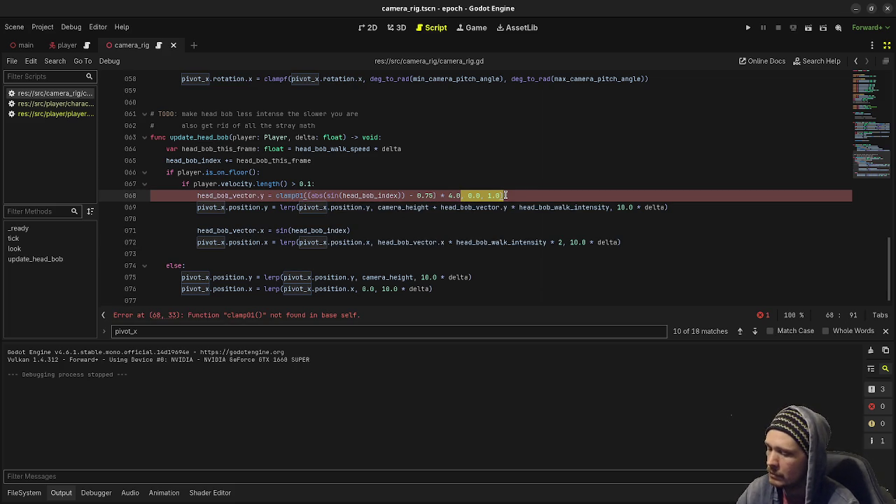
{"action": "key", "text": "BackSpace"}
Save, jump to the resulting parse error on line 68, and open Search Help.
{"action": "key", "text": "ctrl+s"}
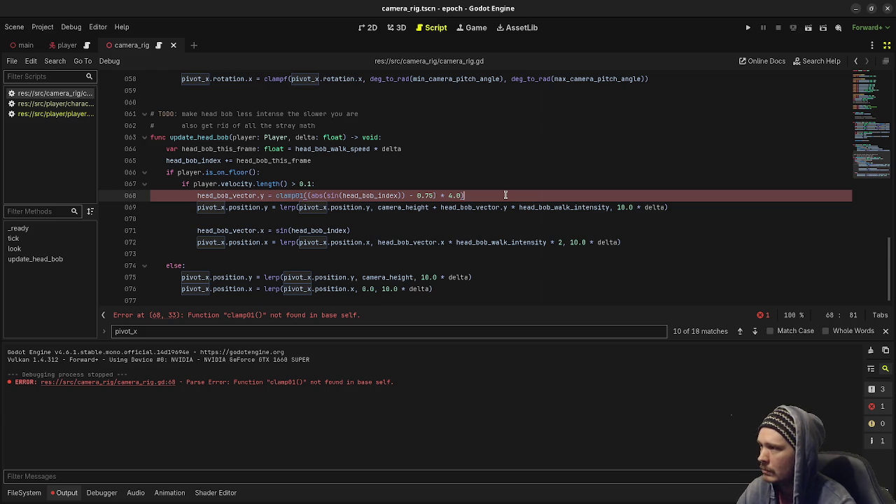
{"action": "left_click", "coordinate": [254, 317]}
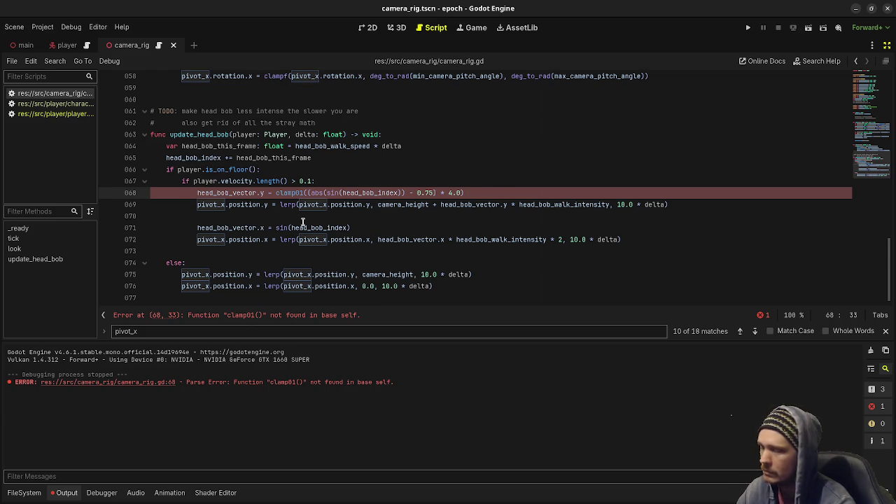
{"action": "left_click", "coordinate": [293, 192]}
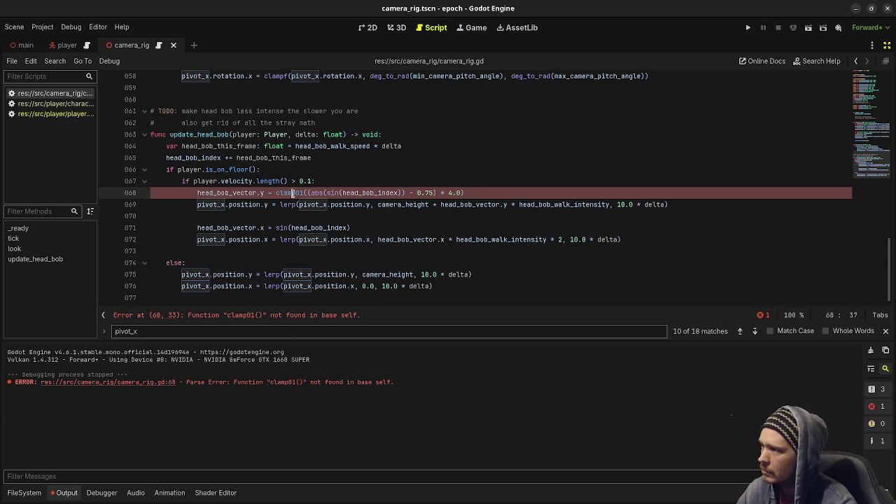
{"action": "left_click", "coordinate": [815, 62]}
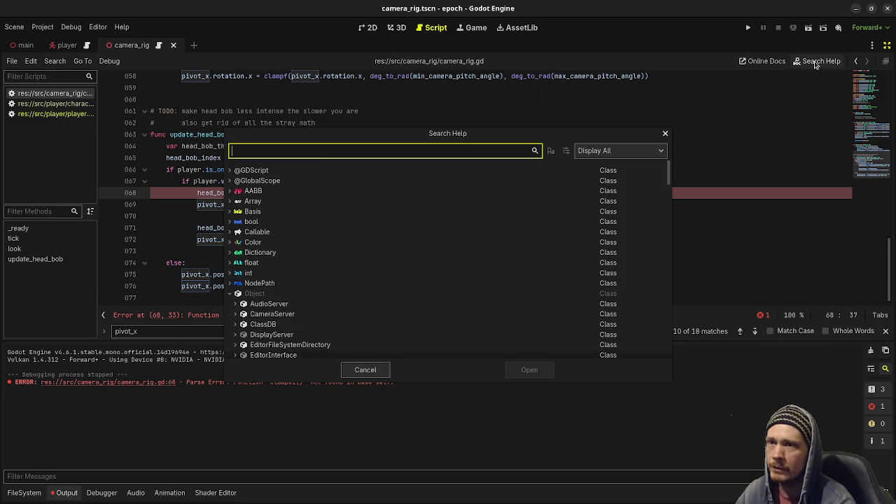
Search the help for clamp01, find no entry, and undo line 68 back to clamp with 0.0, 1.0 bounds.
{"action": "type", "text": "clamp01"}
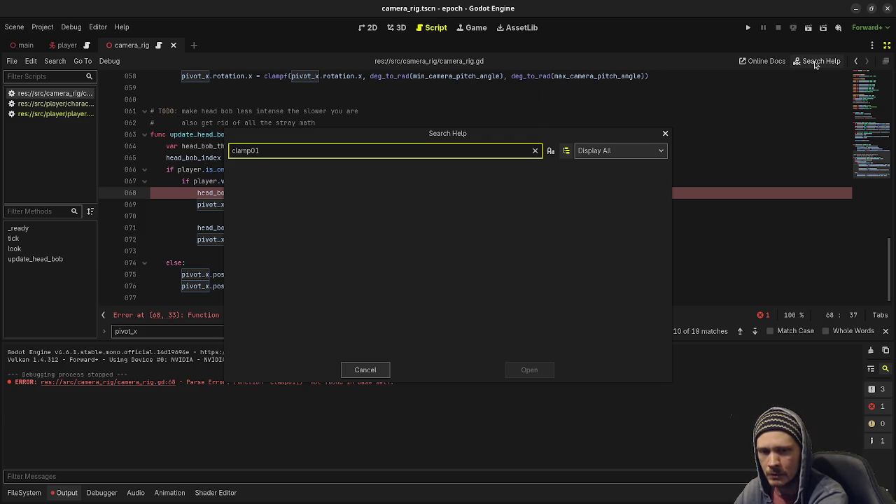
{"action": "left_click", "coordinate": [365, 370]}
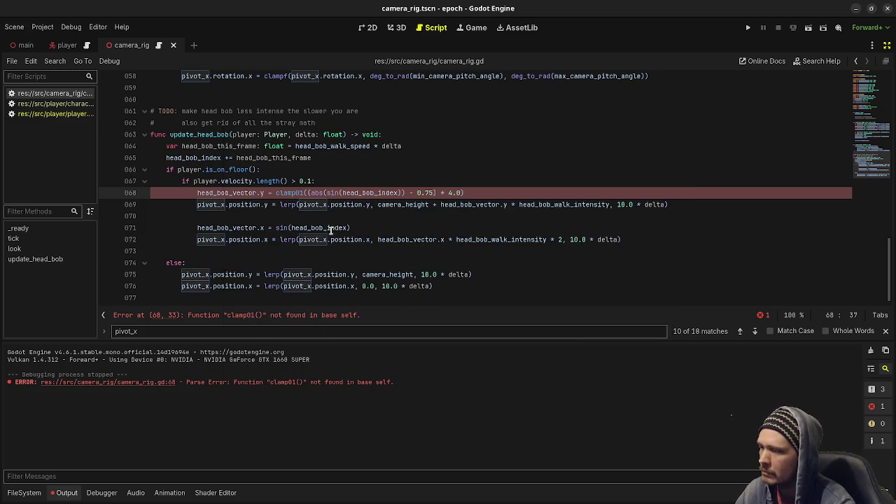
{"action": "left_click", "coordinate": [294, 203]}
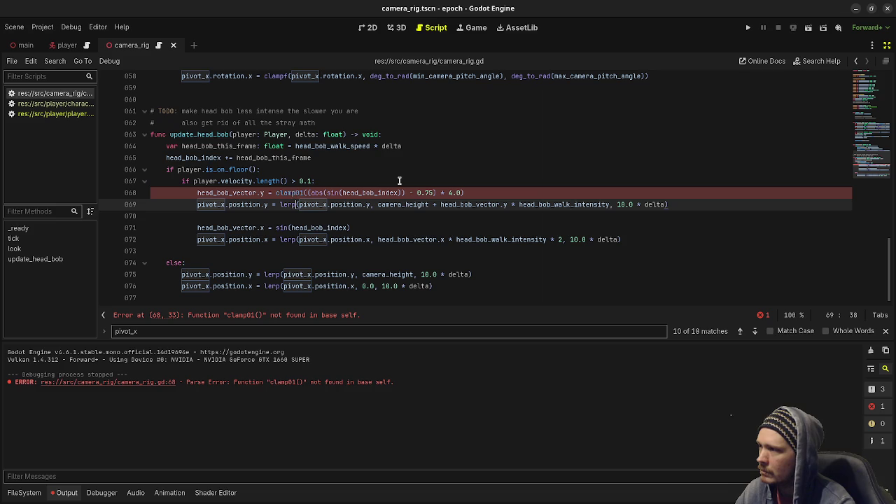
{"action": "left_click", "coordinate": [810, 63]}
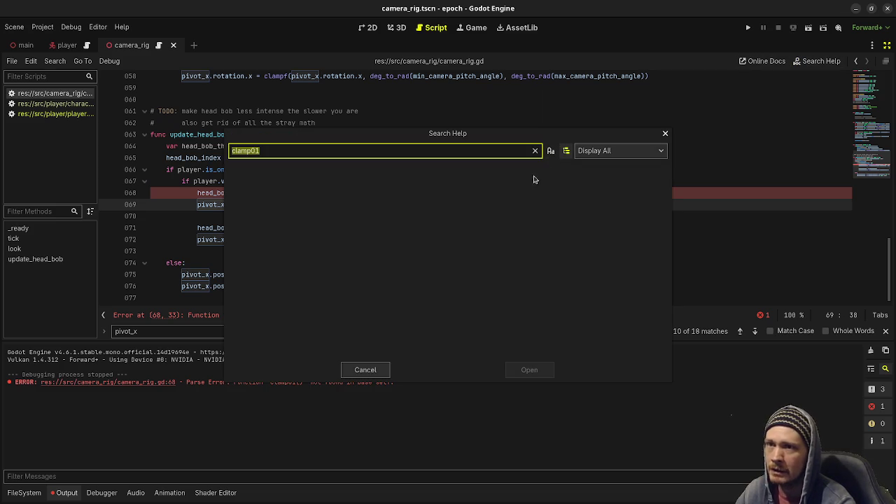
{"action": "left_click", "coordinate": [665, 134]}
{"action": "key", "text": "Up"}
{"action": "key", "text": "Delete"}
{"action": "key", "text": "Delete"}
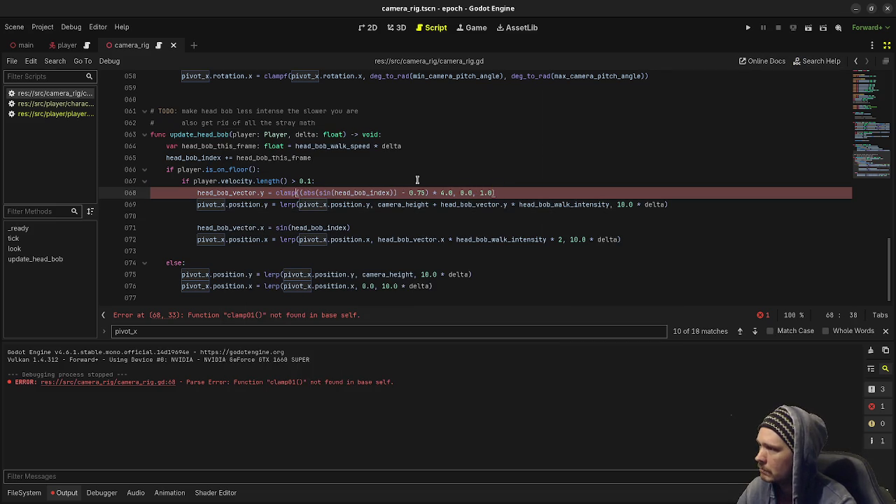
Add the f back so line 68 calls clampf, check the 0.75 offset, and bring up Aseprite.
{"action": "key", "text": "ctrl+s"}
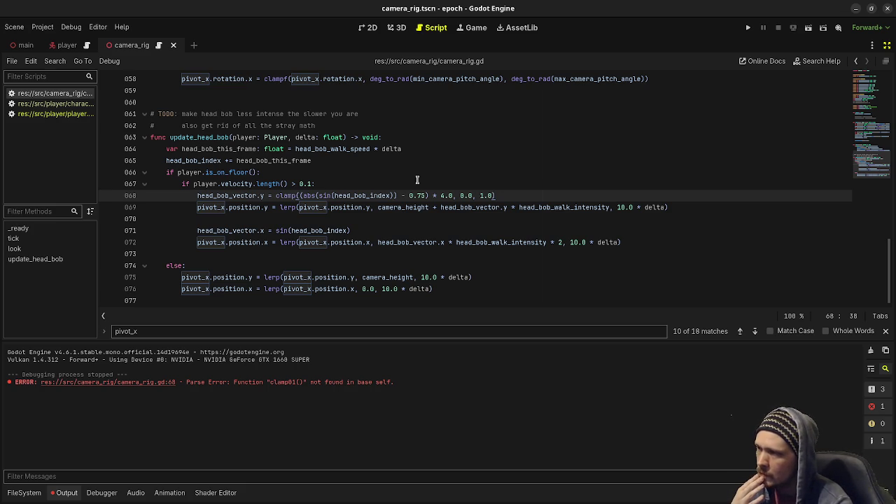
{"action": "type", "text": "f"}
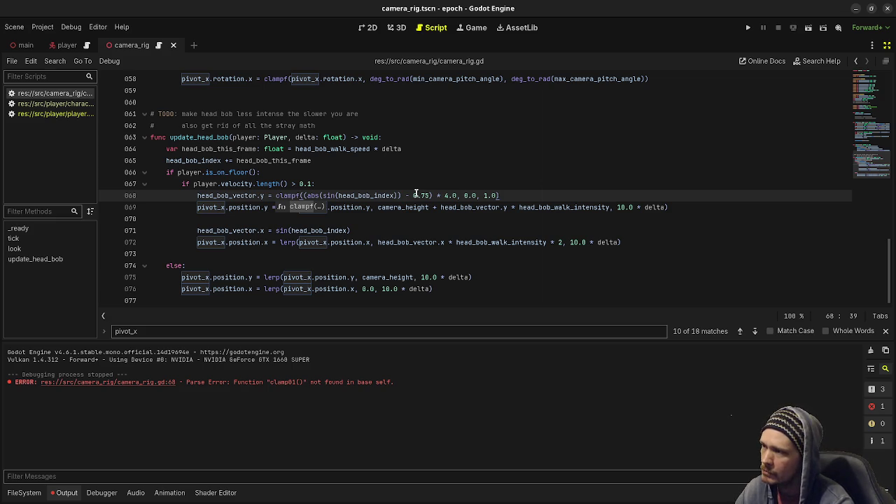
{"action": "mouse_move", "coordinate": [418, 207]}
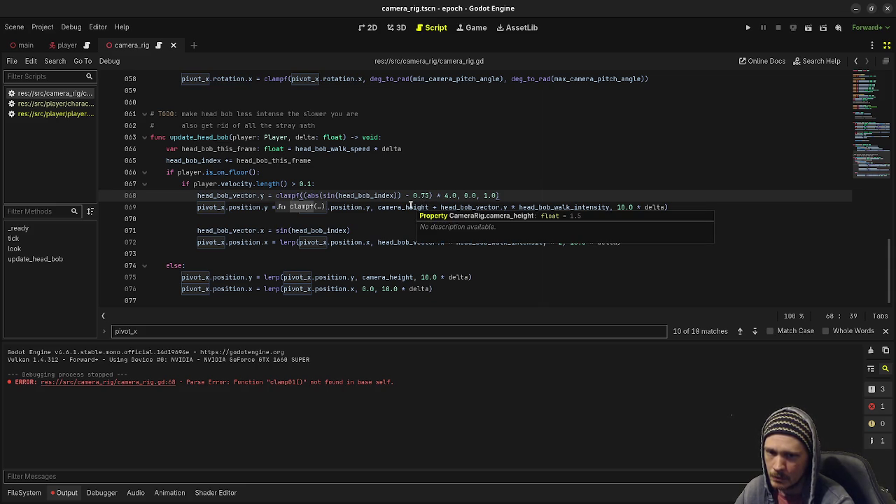
{"action": "left_click", "coordinate": [414, 195]}
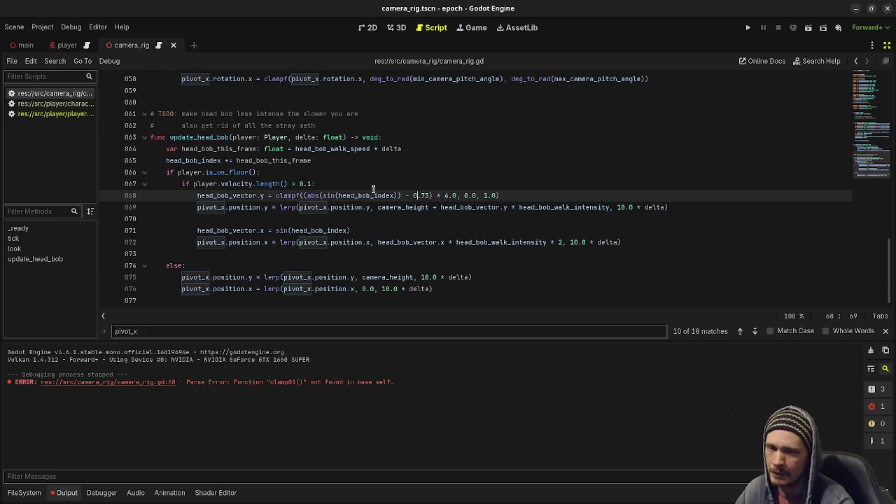
{"action": "key", "text": "alt+Tab"}
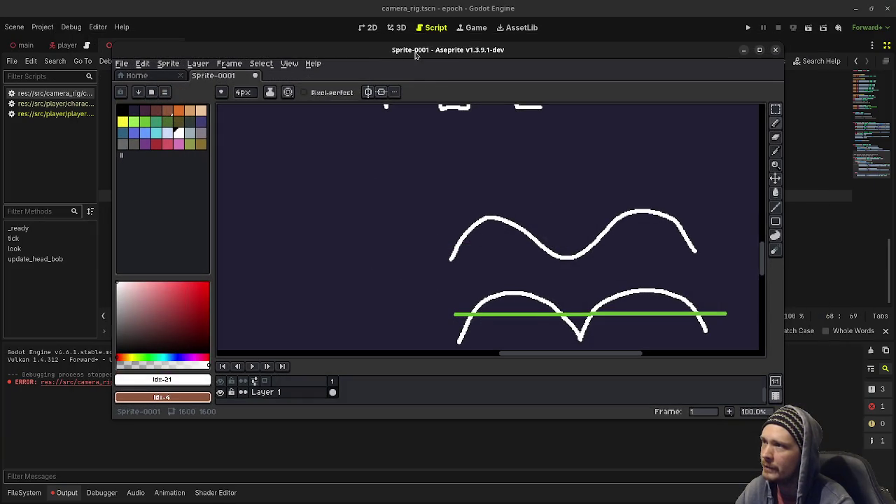
Move the Aseprite window aside and draw two white arches near the bottom of the sketch.
{"action": "mouse_move", "coordinate": [416, 56]}
{"action": "left_mouse_down"}
{"action": "mouse_move", "coordinate": [455, 214]}
{"action": "mouse_move", "coordinate": [439, 218]}
{"action": "left_mouse_up"}
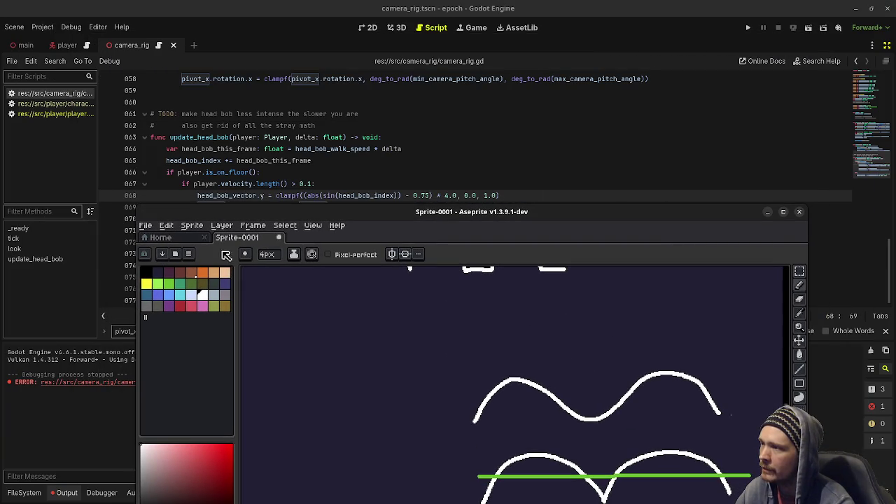
{"action": "left_click_drag", "start_coordinate": [398, 355], "coordinate": [636, 356]}
{"action": "mouse_move", "coordinate": [302, 382]}
{"action": "left_mouse_down"}
{"action": "mouse_move", "coordinate": [333, 343]}
{"action": "mouse_move", "coordinate": [380, 379]}
{"action": "mouse_move", "coordinate": [425, 349]}
{"action": "mouse_move", "coordinate": [485, 373]}
{"action": "mouse_move", "coordinate": [506, 370]}
{"action": "mouse_move", "coordinate": [509, 355]}
{"action": "left_mouse_up"}
{"action": "left_click_drag", "start_coordinate": [419, 386], "coordinate": [428, 362]}
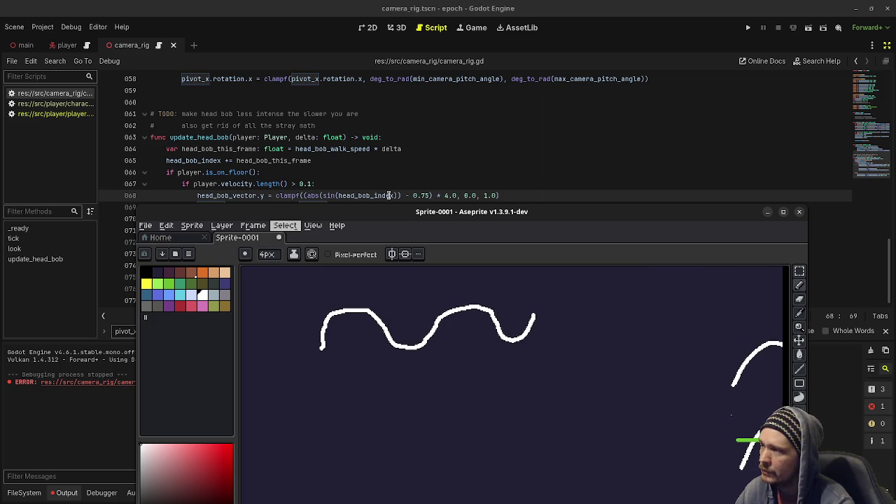
{"action": "mouse_move", "coordinate": [324, 416]}
{"action": "left_mouse_down"}
{"action": "mouse_move", "coordinate": [349, 375]}
{"action": "mouse_move", "coordinate": [385, 411]}
{"action": "mouse_move", "coordinate": [445, 364]}
{"action": "mouse_move", "coordinate": [467, 409]}
{"action": "mouse_move", "coordinate": [515, 360]}
{"action": "mouse_move", "coordinate": [544, 403]}
{"action": "left_mouse_up"}
{"action": "left_click_drag", "start_coordinate": [500, 423], "coordinate": [509, 385]}
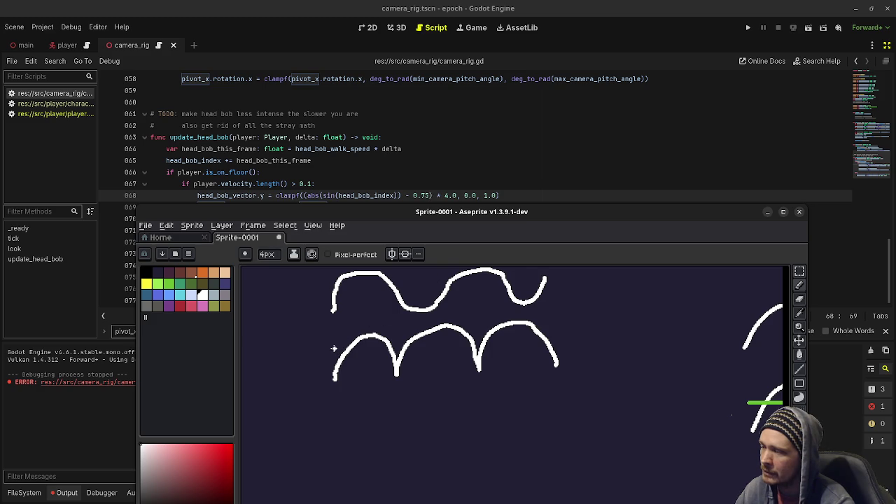
Draw a cyan line across the lower arches, then a flat-topped white wave beneath them.
{"action": "left_click", "coordinate": [179, 294]}
{"action": "mouse_move", "coordinate": [330, 347]}
{"action": "left_mouse_down"}
{"action": "mouse_move", "coordinate": [383, 355]}
{"action": "mouse_move", "coordinate": [574, 337]}
{"action": "left_mouse_up"}
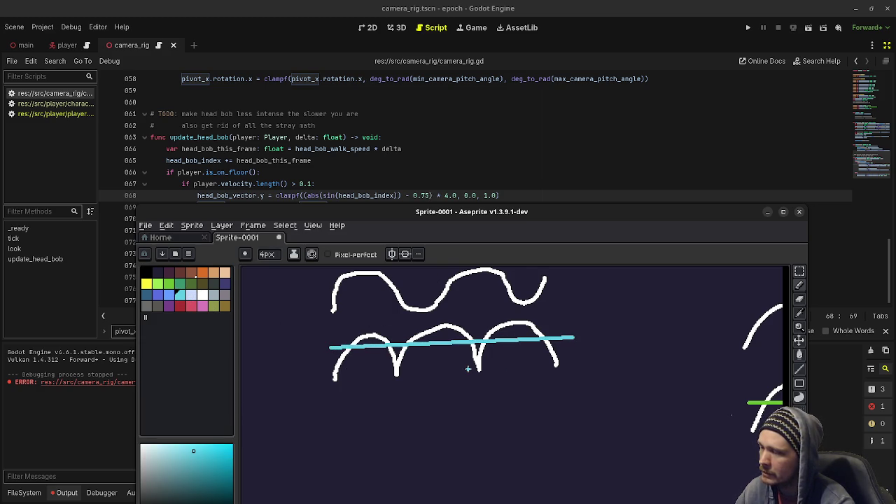
{"action": "left_click", "coordinate": [202, 294]}
{"action": "mouse_move", "coordinate": [318, 423]}
{"action": "left_mouse_down"}
{"action": "mouse_move", "coordinate": [380, 413]}
{"action": "mouse_move", "coordinate": [407, 424]}
{"action": "mouse_move", "coordinate": [456, 407]}
{"action": "mouse_move", "coordinate": [467, 424]}
{"action": "mouse_move", "coordinate": [489, 422]}
{"action": "mouse_move", "coordinate": [511, 399]}
{"action": "mouse_move", "coordinate": [553, 418]}
{"action": "left_mouse_up"}
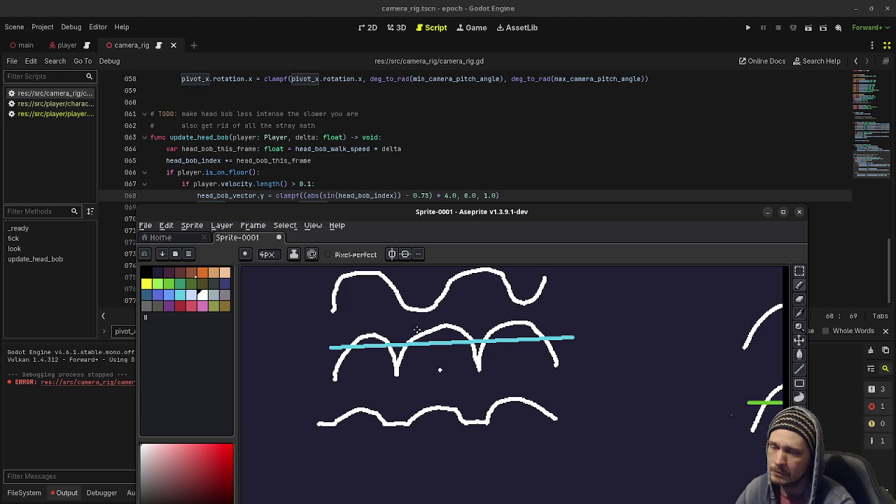
Add short vertical, horizontal and slanted white marks beside the waves.
{"action": "scroll", "coordinate": [450, 383], "scroll_direction": "down", "scroll_amount": 2}
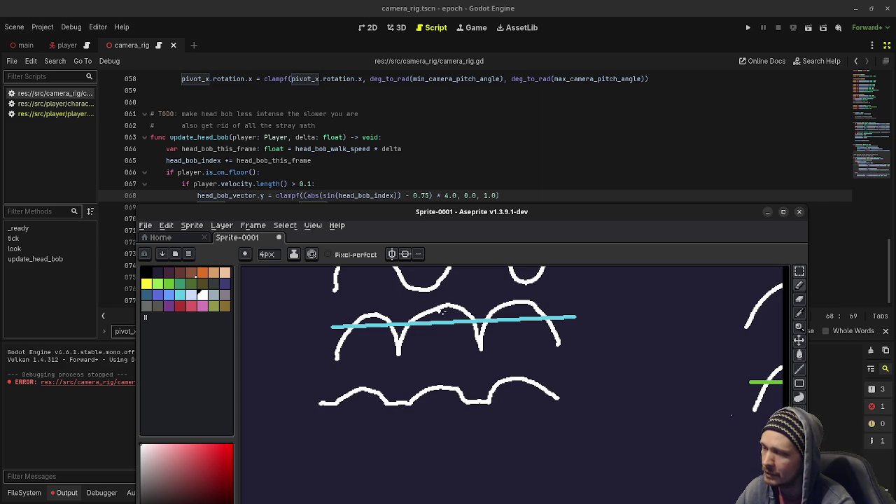
{"action": "left_click_drag", "start_coordinate": [436, 309], "coordinate": [432, 354]}
{"action": "left_click_drag", "start_coordinate": [540, 336], "coordinate": [508, 351]}
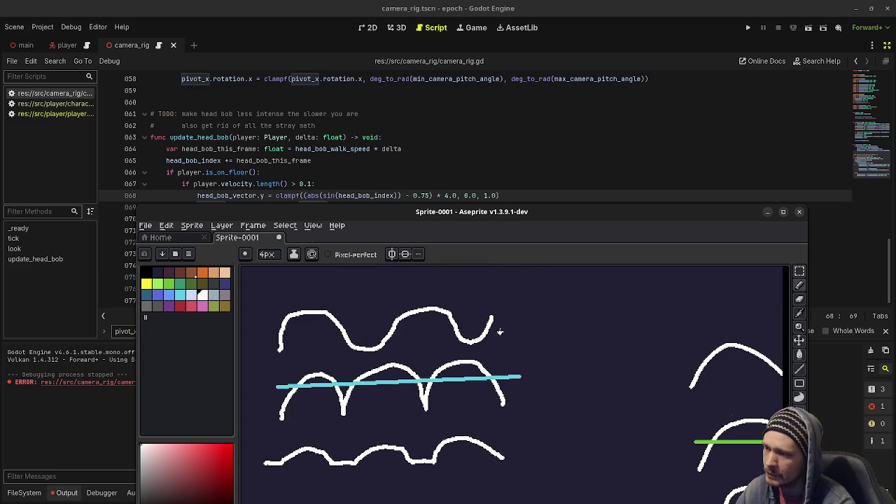
{"action": "left_click_drag", "start_coordinate": [532, 296], "coordinate": [536, 308]}
{"action": "key", "text": "ctrl+z"}
{"action": "left_click_drag", "start_coordinate": [522, 339], "coordinate": [545, 350]}
{"action": "scroll", "coordinate": [536, 382], "scroll_direction": "down", "scroll_amount": 1}
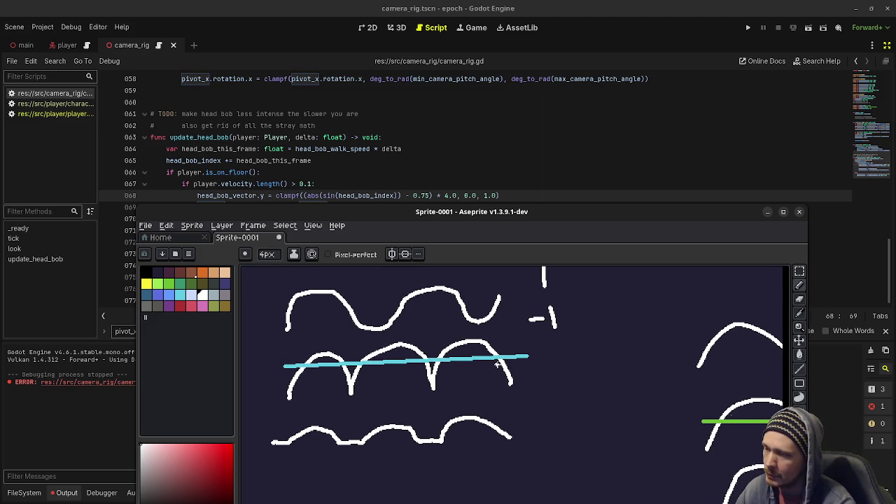
{"action": "mouse_move", "coordinate": [552, 336]}
{"action": "left_mouse_down"}
{"action": "mouse_move", "coordinate": [555, 378]}
{"action": "mouse_move", "coordinate": [563, 355]}
{"action": "left_mouse_up"}
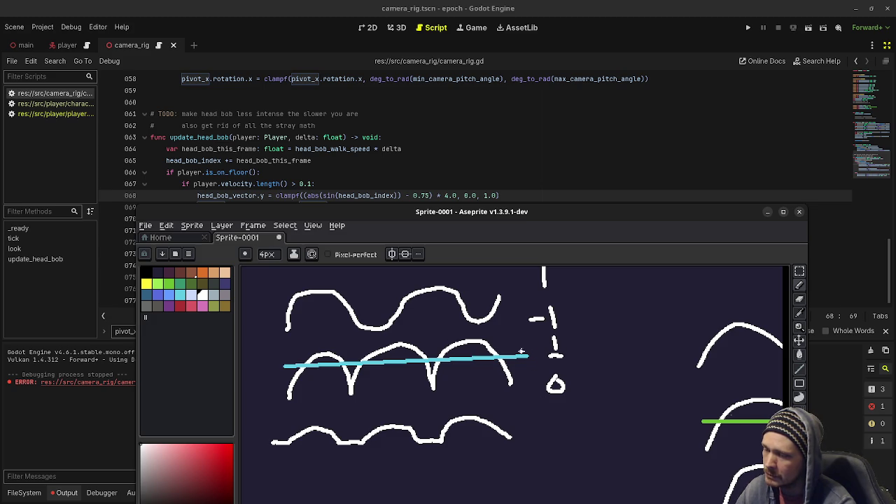
Draw a flat line rising into arches, then select the clampf expression on line 68.
{"action": "scroll", "coordinate": [494, 398], "scroll_direction": "down", "scroll_amount": 2}
{"action": "left_click_drag", "start_coordinate": [557, 404], "coordinate": [566, 396]}
{"action": "left_click_drag", "start_coordinate": [557, 361], "coordinate": [557, 373]}
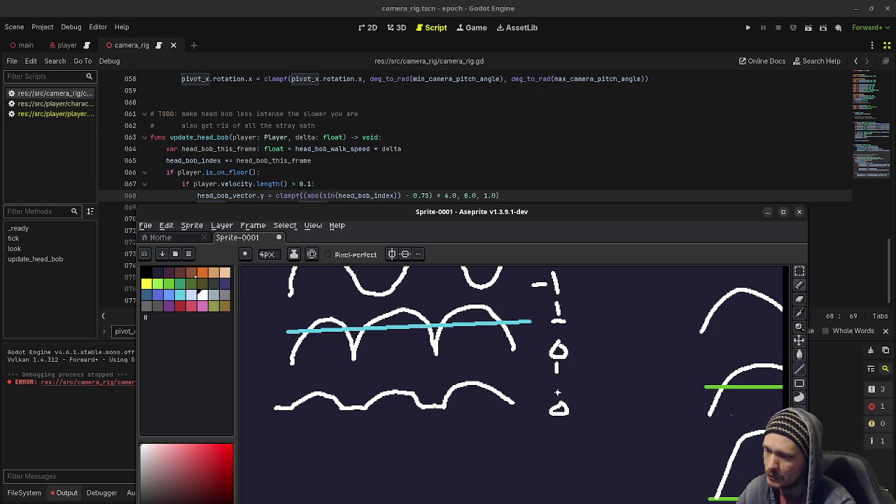
{"action": "scroll", "coordinate": [558, 392], "scroll_direction": "down", "scroll_amount": 2}
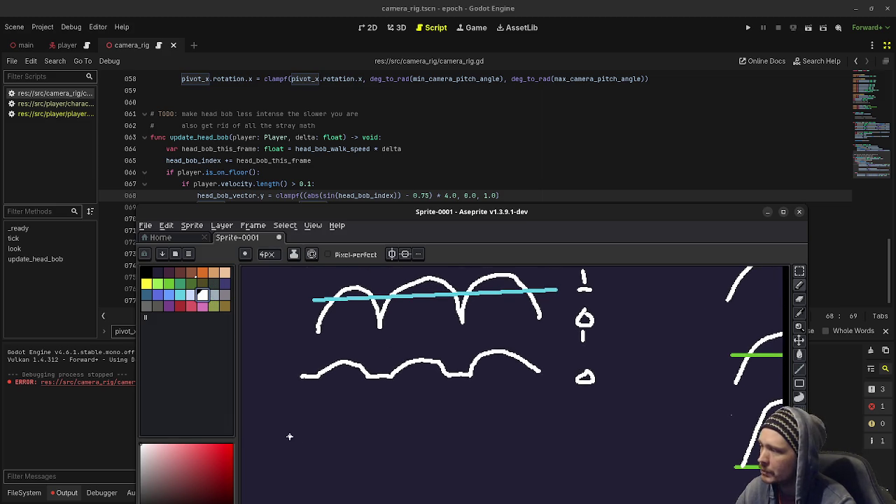
{"action": "mouse_move", "coordinate": [300, 444]}
{"action": "left_mouse_down"}
{"action": "mouse_move", "coordinate": [314, 445]}
{"action": "mouse_move", "coordinate": [333, 402]}
{"action": "mouse_move", "coordinate": [365, 442]}
{"action": "mouse_move", "coordinate": [404, 446]}
{"action": "mouse_move", "coordinate": [410, 409]}
{"action": "mouse_move", "coordinate": [484, 442]}
{"action": "mouse_move", "coordinate": [497, 407]}
{"action": "mouse_move", "coordinate": [564, 440]}
{"action": "left_mouse_up"}
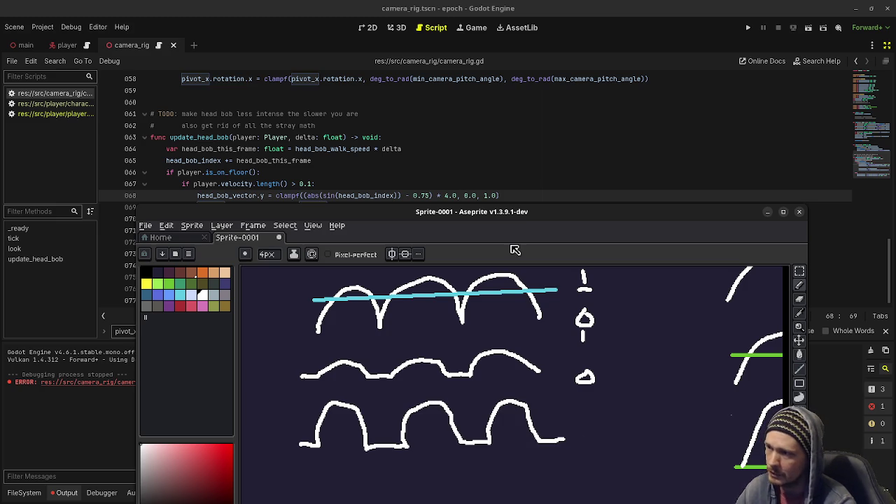
{"action": "left_click_drag", "start_coordinate": [303, 196], "coordinate": [455, 195]}
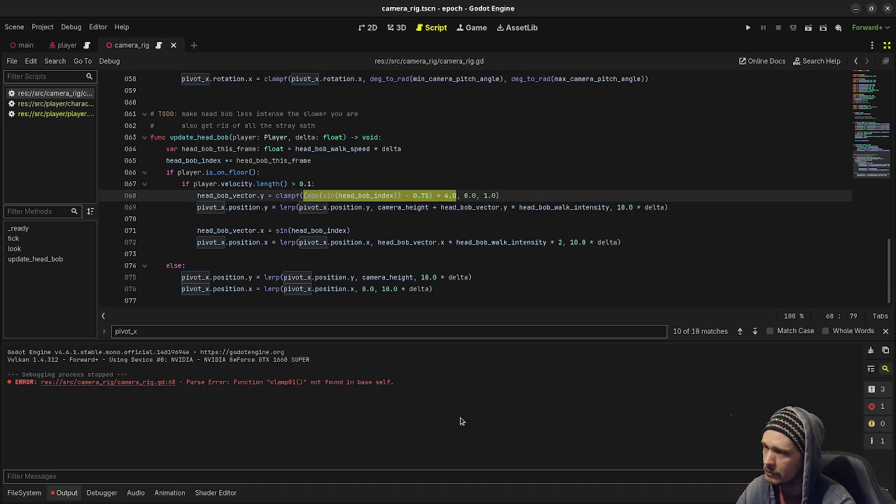
Minimize Aseprite and run the project with F5.
{"action": "key", "text": "alt+Tab"}
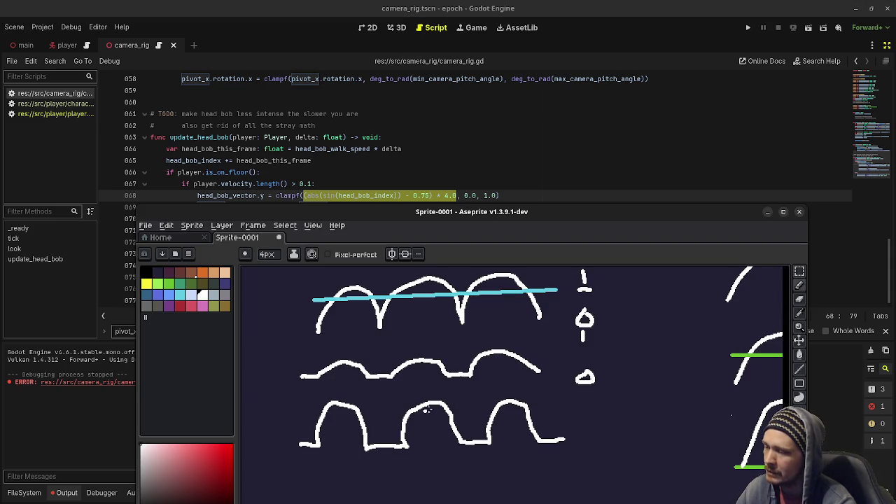
{"action": "left_click", "coordinate": [768, 212]}
{"action": "left_click", "coordinate": [422, 266]}
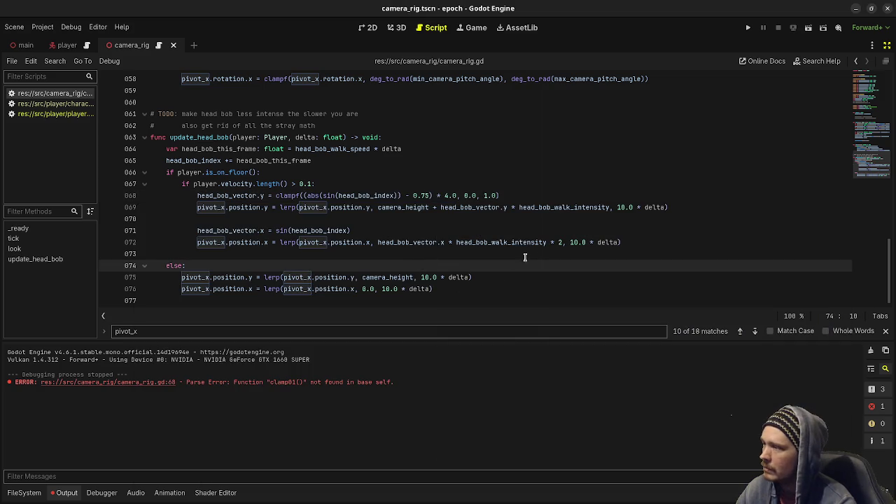
{"action": "key", "text": "F5"}
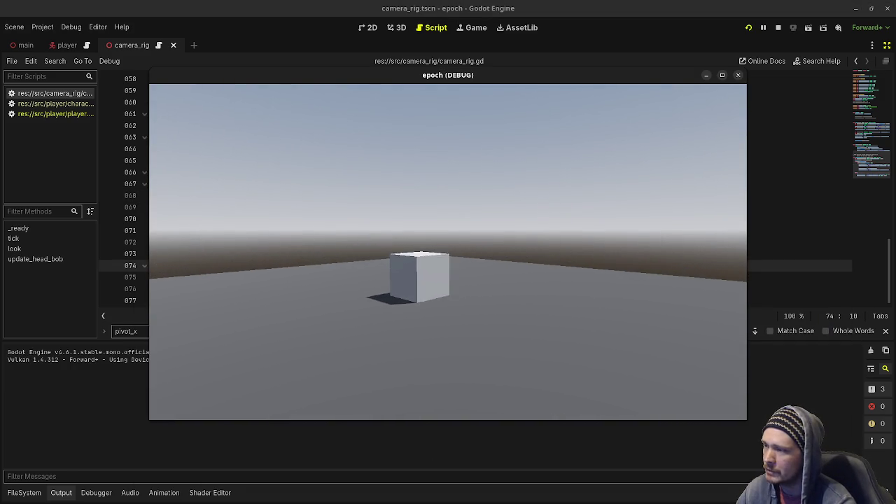
Walk around the cubes in the maximized debug window, then sketch a figure-eight loop in Aseprite.
{"action": "key", "text": "w"}
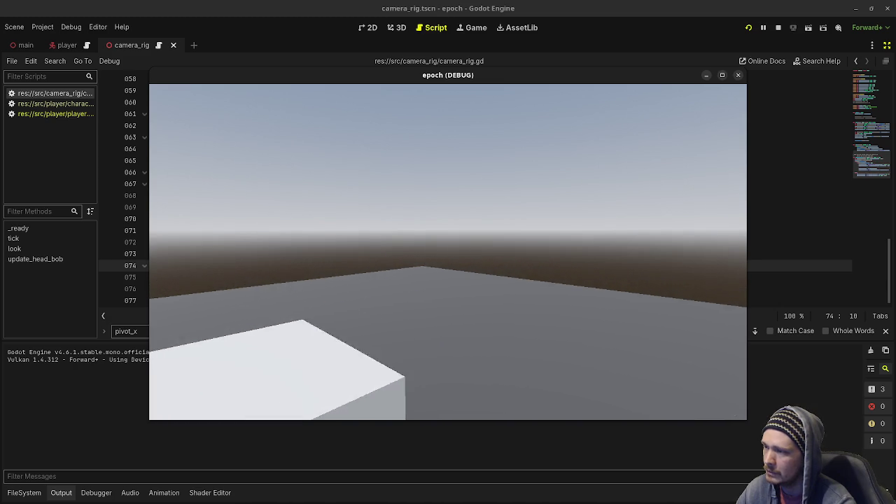
{"action": "mouse_move", "coordinate": [448, 252]}
{"action": "key", "text": "s"}
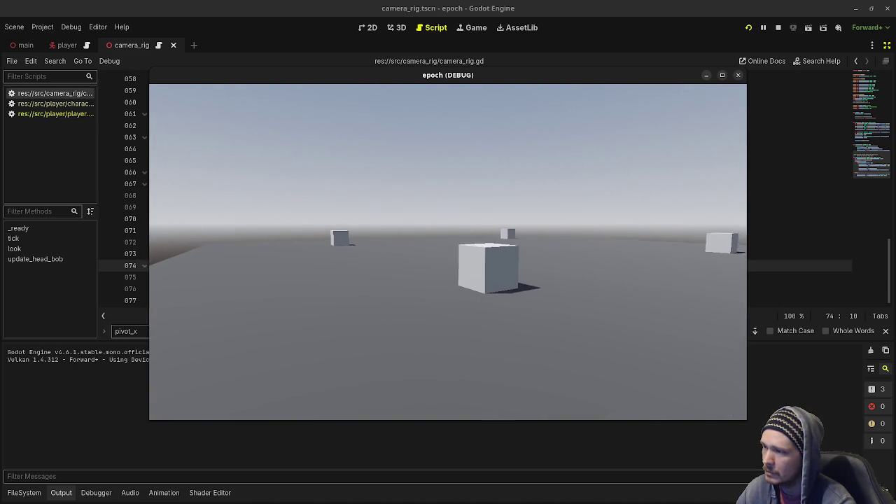
{"action": "key", "text": "w"}
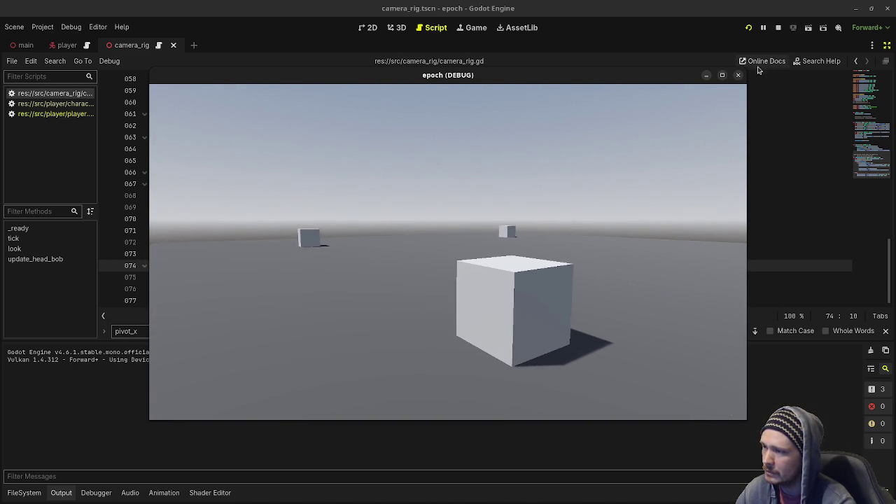
{"action": "left_click", "coordinate": [722, 75]}
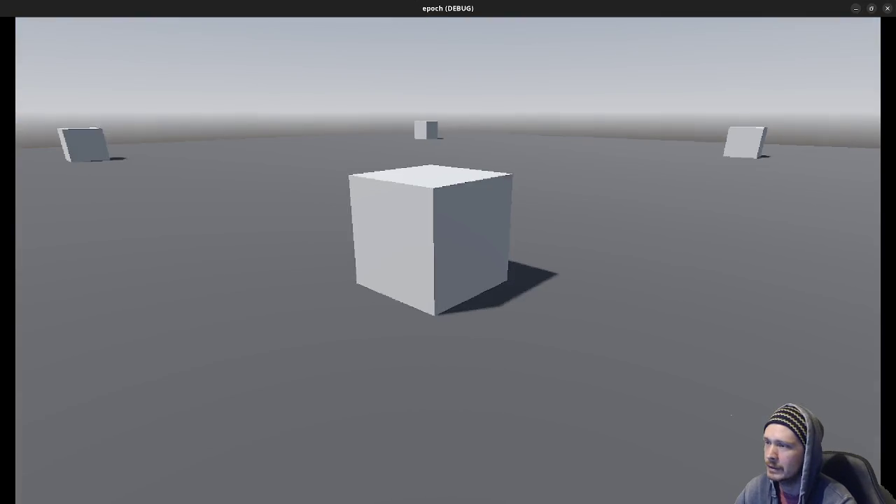
{"action": "key", "text": "s"}
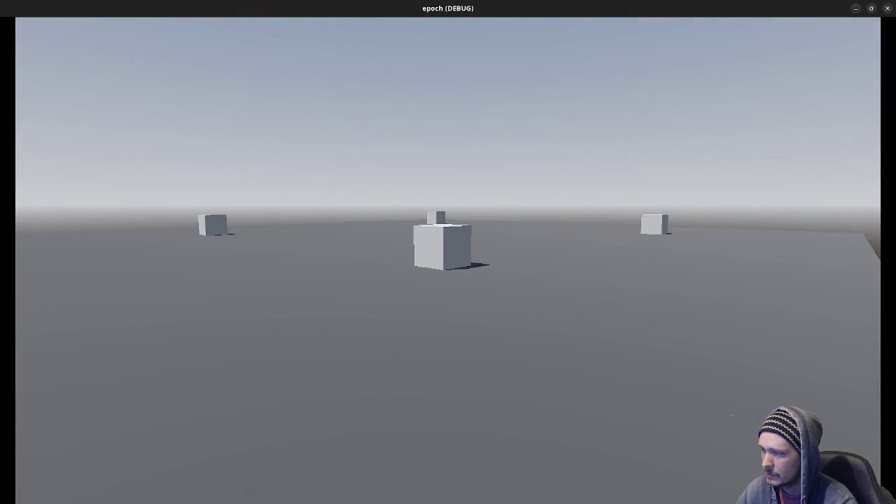
{"action": "key", "text": "w"}
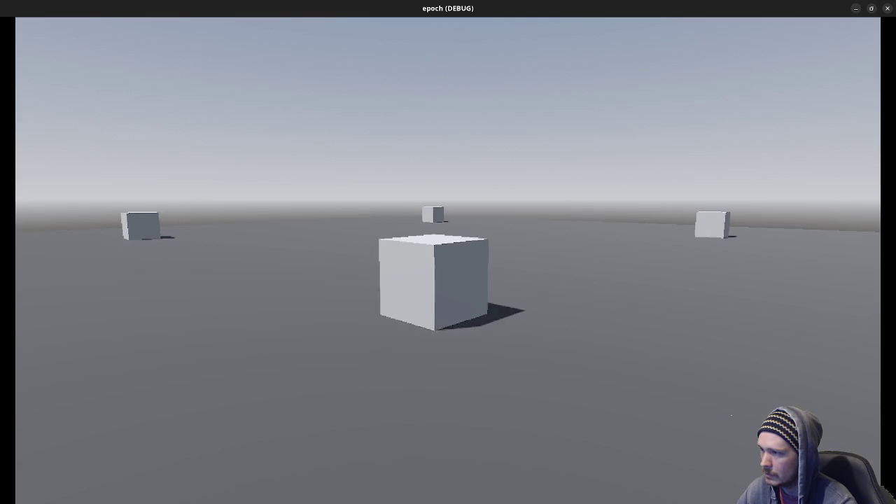
{"action": "key", "text": "w"}
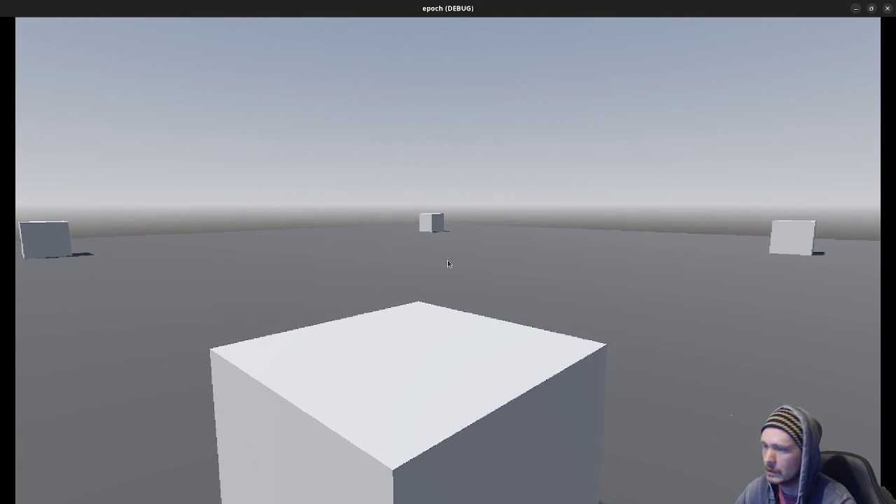
{"action": "key", "text": "Escape"}
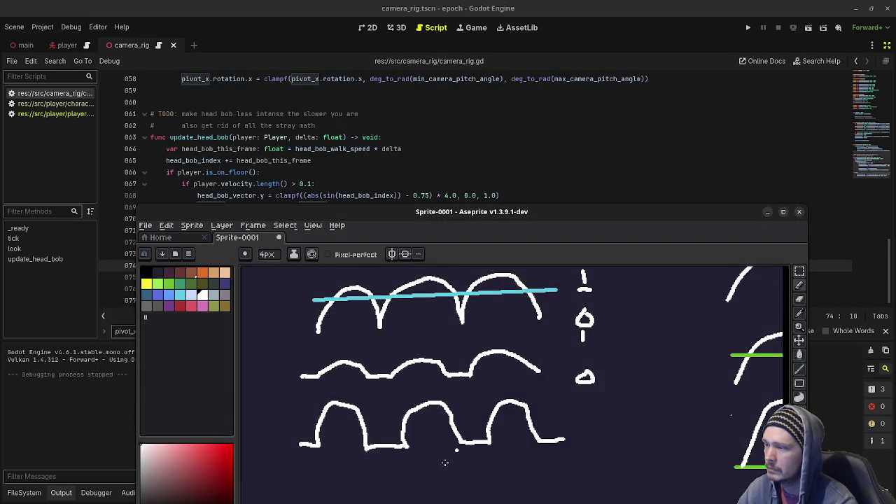
{"action": "scroll", "coordinate": [445, 462], "scroll_direction": "down", "scroll_amount": 3}
{"action": "mouse_move", "coordinate": [483, 432]}
{"action": "left_mouse_down"}
{"action": "mouse_move", "coordinate": [406, 463]}
{"action": "mouse_move", "coordinate": [427, 441]}
{"action": "mouse_move", "coordinate": [560, 460]}
{"action": "mouse_move", "coordinate": [434, 456]}
{"action": "mouse_move", "coordinate": [553, 476]}
{"action": "left_mouse_up"}
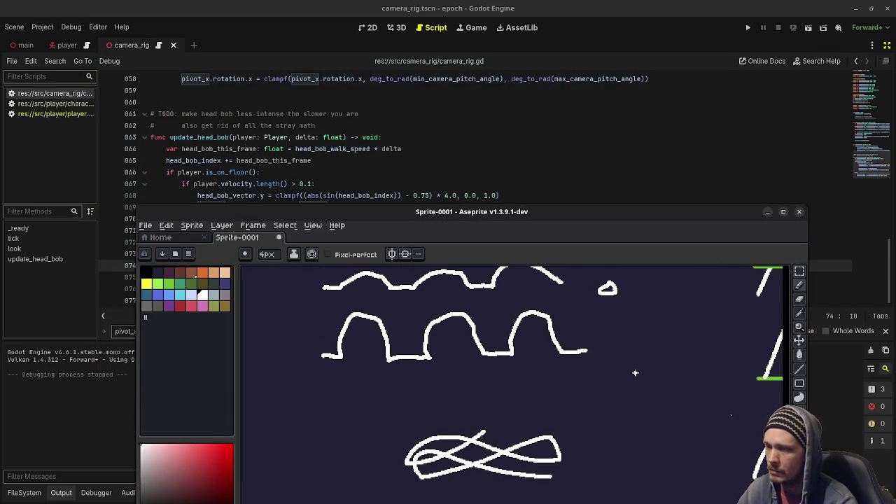
Zoom and pan the sketch to the green-lined arches, then minimize Aseprite to reveal camera_rig.gd.
{"action": "scroll", "coordinate": [635, 374], "scroll_direction": "up", "scroll_amount": 2}
{"action": "scroll", "coordinate": [634, 371], "scroll_direction": "down", "scroll_amount": 2}
{"action": "scroll", "coordinate": [623, 392], "scroll_direction": "down", "scroll_amount": 1}
{"action": "scroll", "coordinate": [438, 413], "scroll_direction": "up", "scroll_amount": 2}
{"action": "left_click_drag", "start_coordinate": [622, 452], "coordinate": [552, 369]}
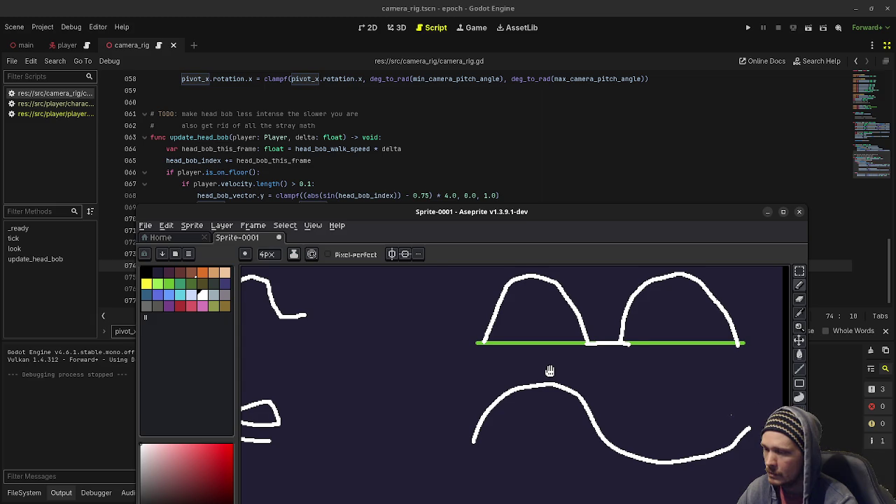
{"action": "left_click_drag", "start_coordinate": [552, 369], "coordinate": [548, 372]}
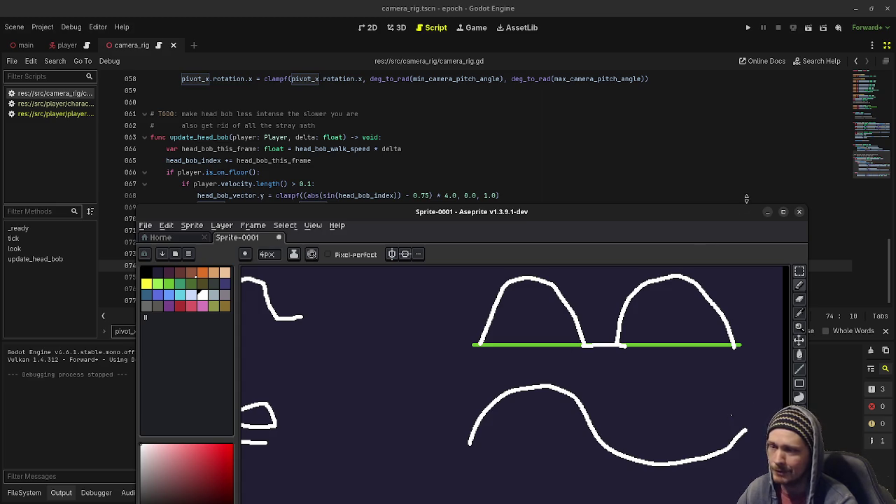
{"action": "left_click", "coordinate": [769, 212]}
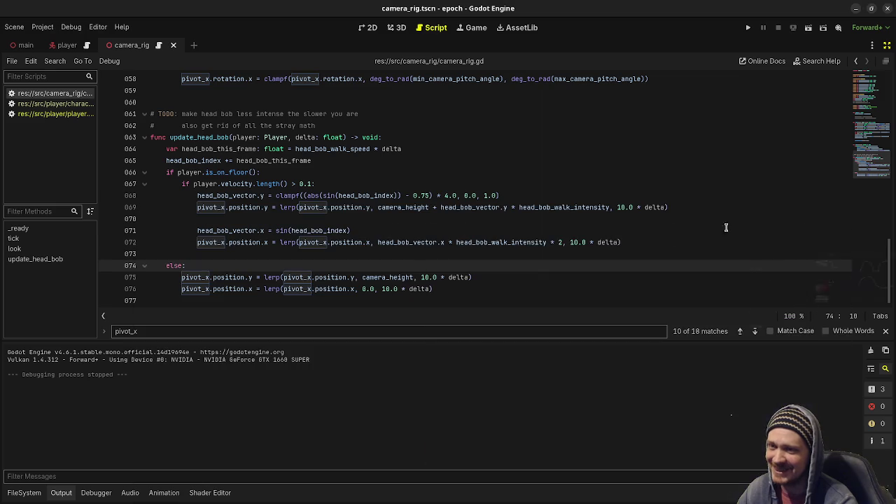
Save, remove the blank line 73 before else in update_head_bob, and run the project again.
{"action": "left_click", "coordinate": [572, 242]}
{"action": "key", "text": "ctrl+s"}
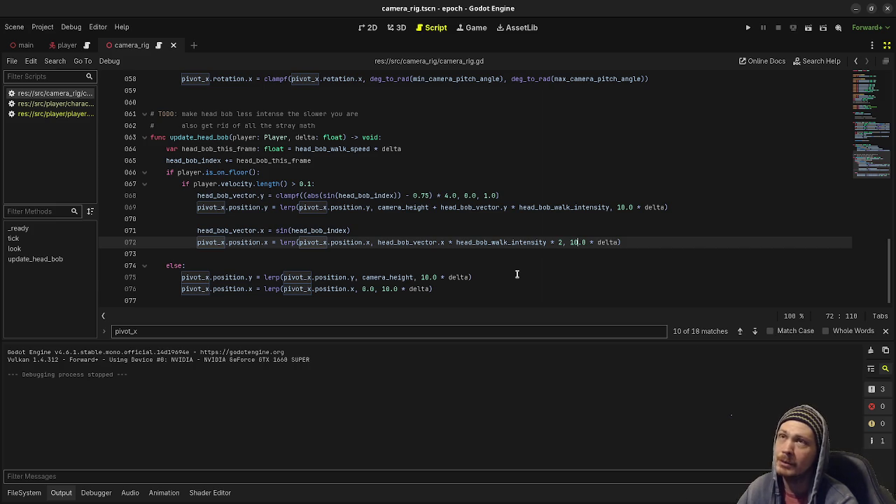
{"action": "left_click", "coordinate": [516, 273]}
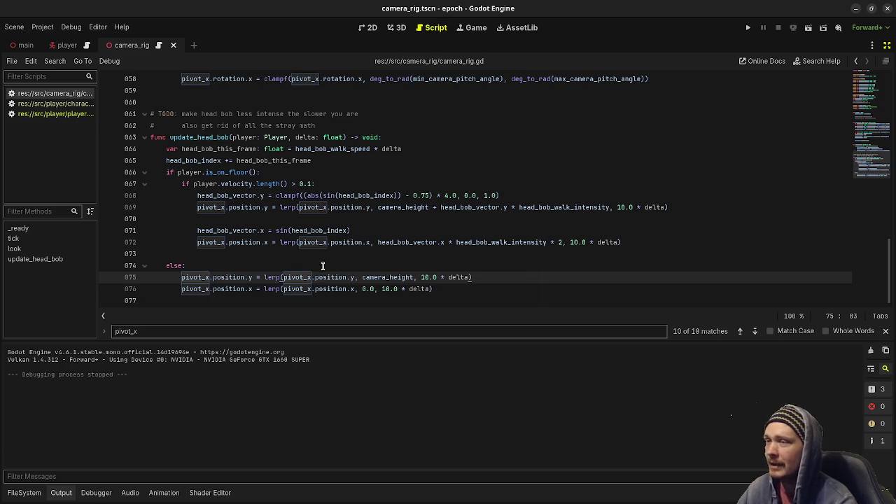
{"action": "left_click", "coordinate": [284, 253]}
{"action": "key", "text": "BackSpace"}
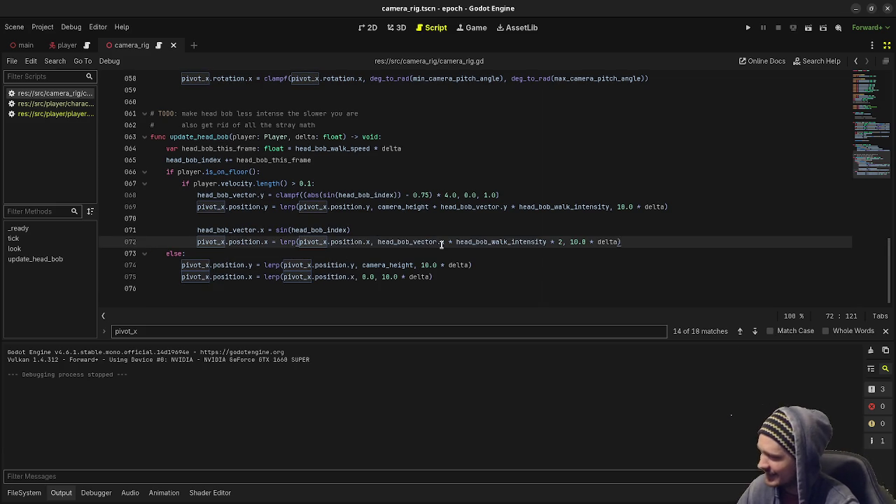
{"action": "left_click", "coordinate": [749, 28]}
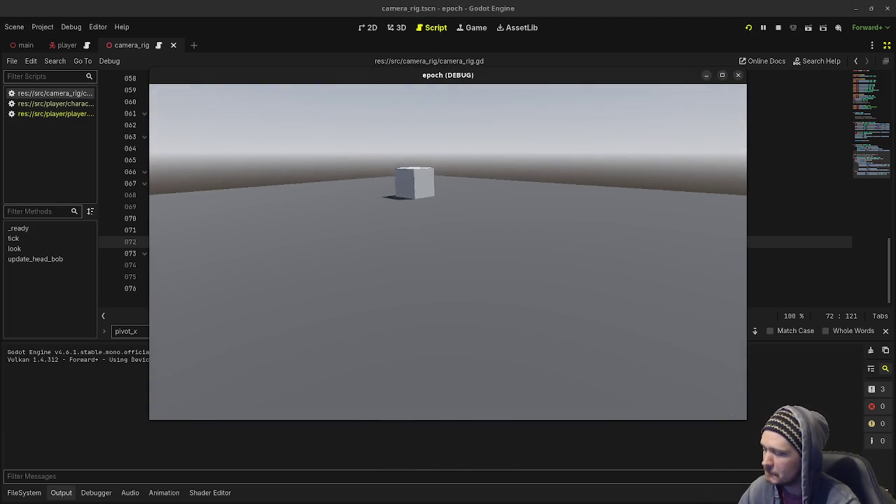
Walk up to the box, back away and strafe left to feel the head bob, then stop the game.
{"action": "key", "text": "w"}
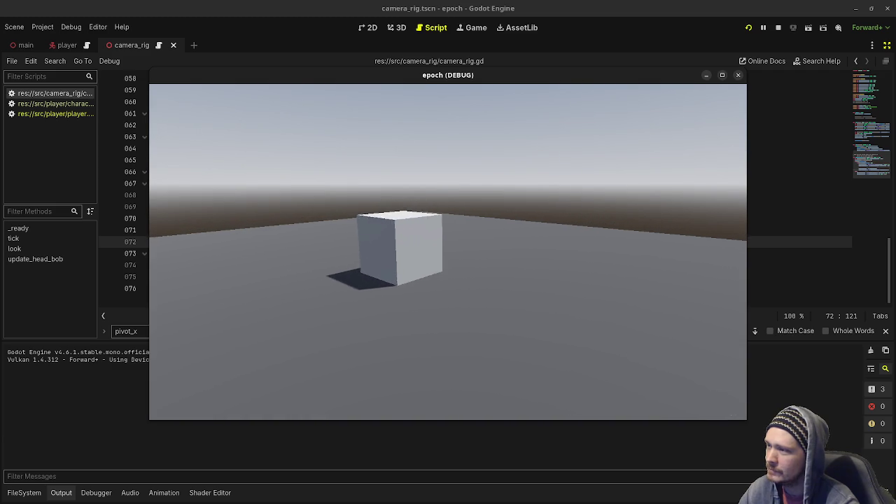
{"action": "key", "text": "w"}
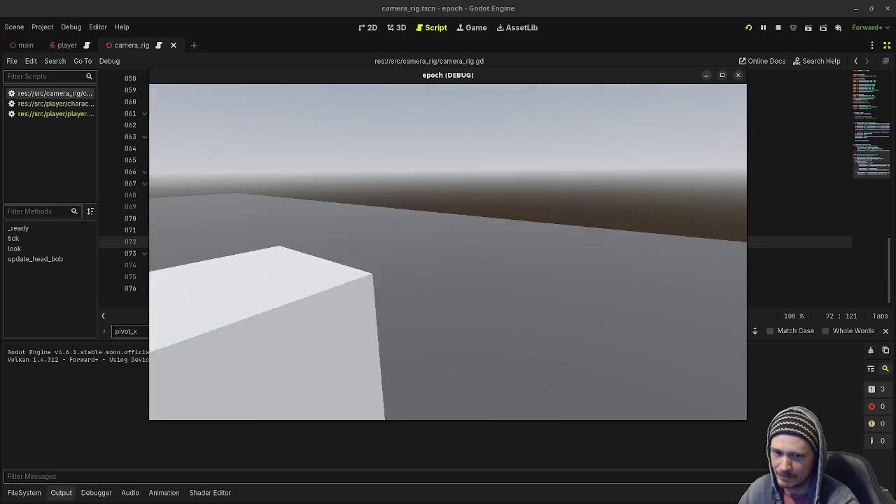
{"action": "key", "text": "s"}
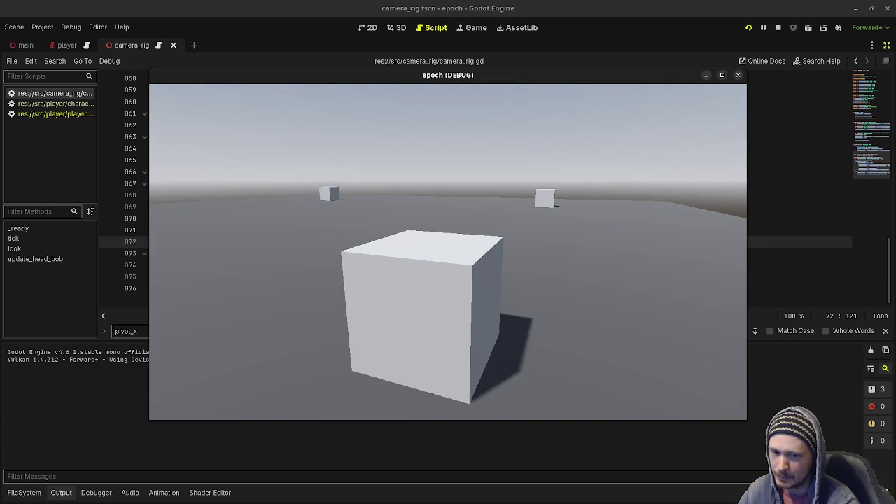
{"action": "key", "text": "a"}
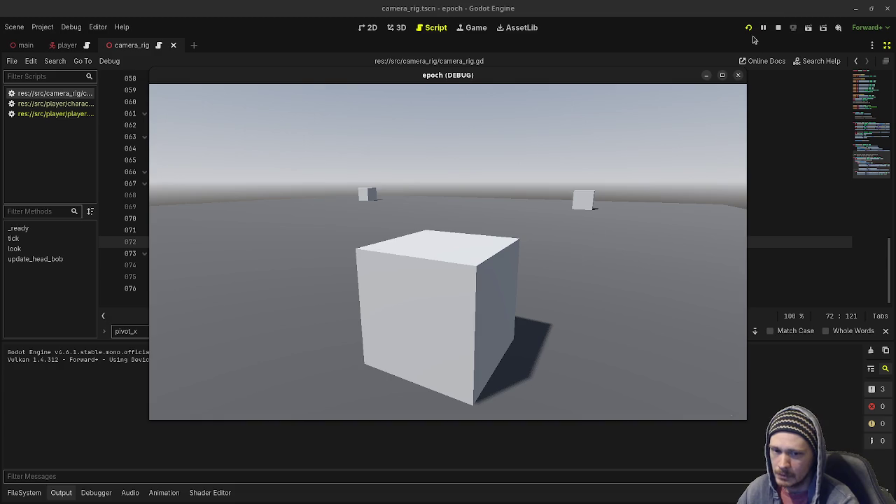
{"action": "left_click", "coordinate": [777, 28]}
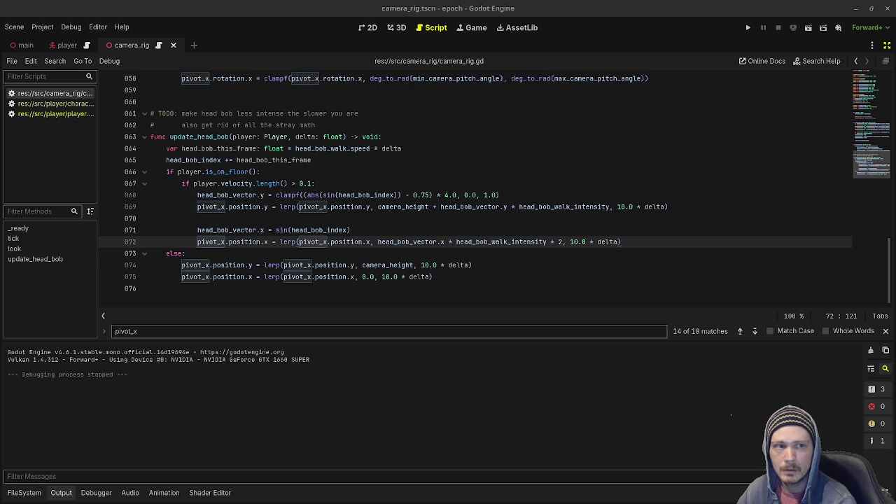
Switch over to the Desmos graphing calculator in the browser.
{"action": "key", "text": "alt+Tab"}
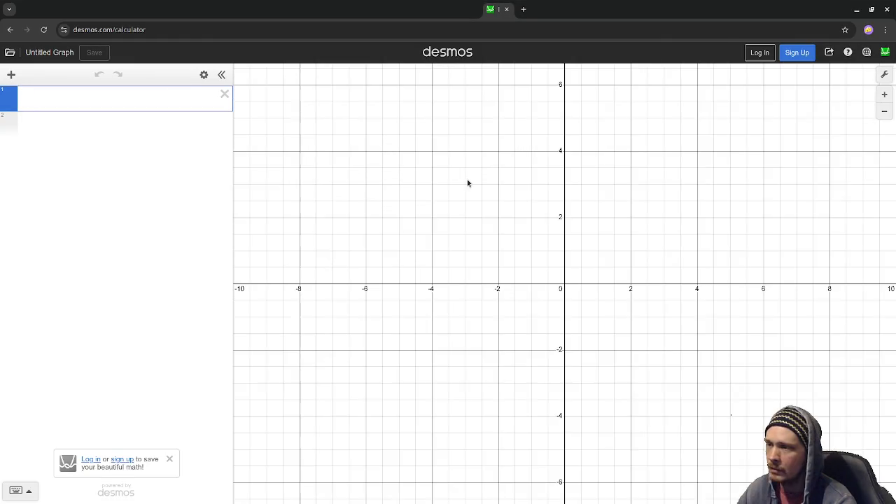
{"action": "mouse_move", "coordinate": [486, 12]}
{"action": "left_mouse_down"}
{"action": "mouse_move", "coordinate": [476, 140]}
{"action": "mouse_move", "coordinate": [475, 188]}
{"action": "mouse_move", "coordinate": [490, 137]}
{"action": "mouse_move", "coordinate": [482, 190]}
{"action": "left_mouse_up"}
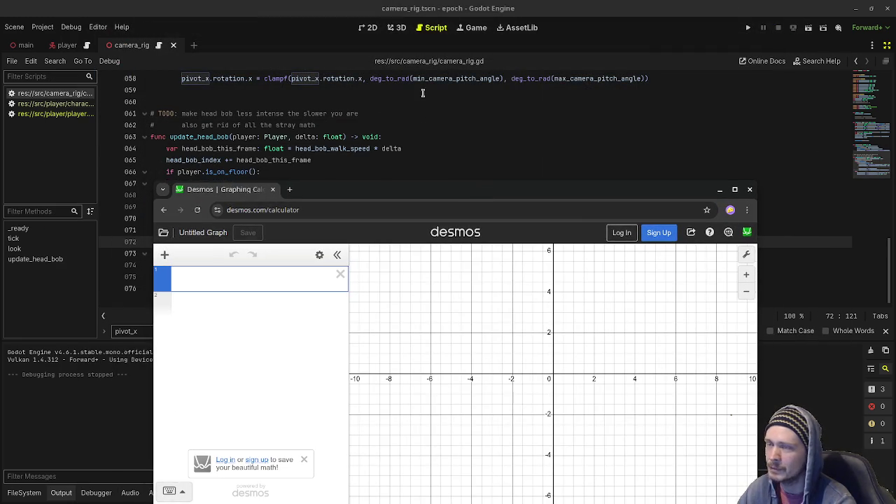
{"action": "left_click_drag", "start_coordinate": [462, 191], "coordinate": [483, 120]}
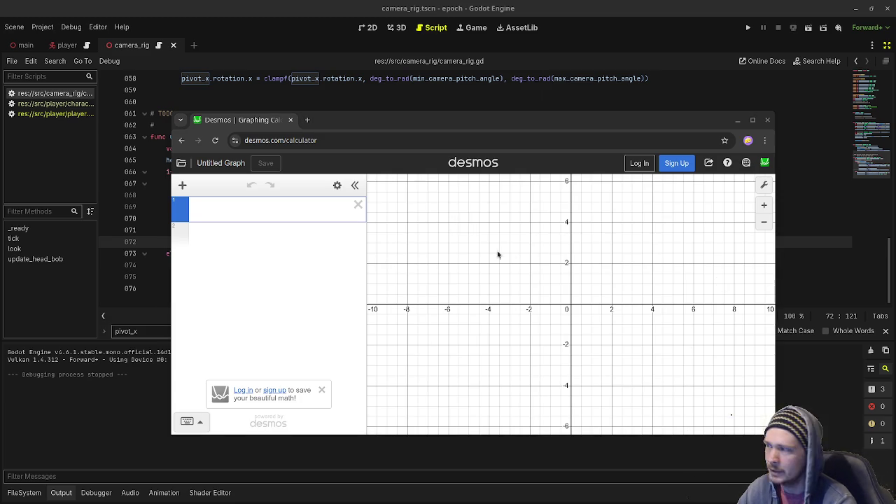
{"action": "left_click", "coordinate": [329, 210]}
{"action": "key", "text": "ctrl+v"}
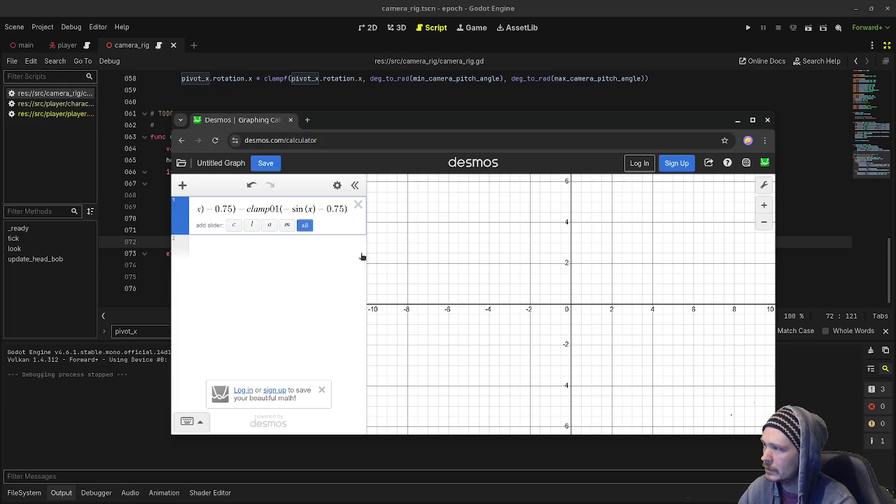
{"action": "left_click_drag", "start_coordinate": [269, 209], "coordinate": [198, 209]}
{"action": "left_click", "coordinate": [221, 208]}
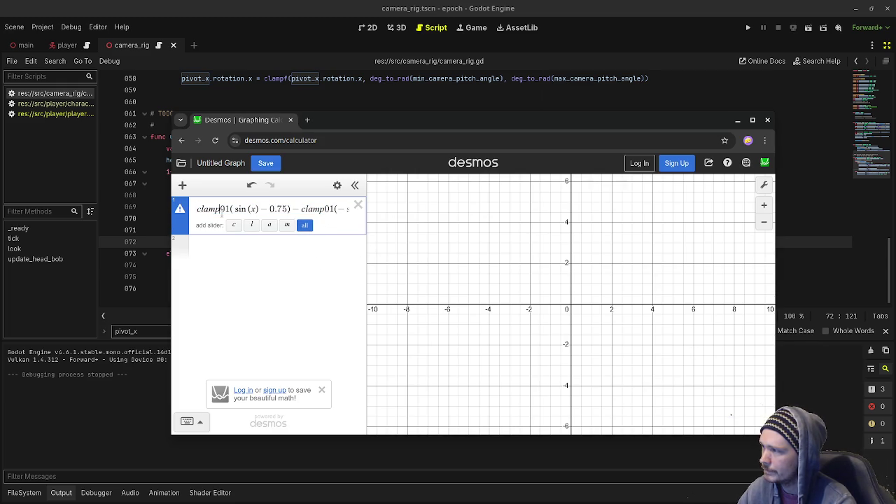
{"action": "mouse_move", "coordinate": [180, 210]}
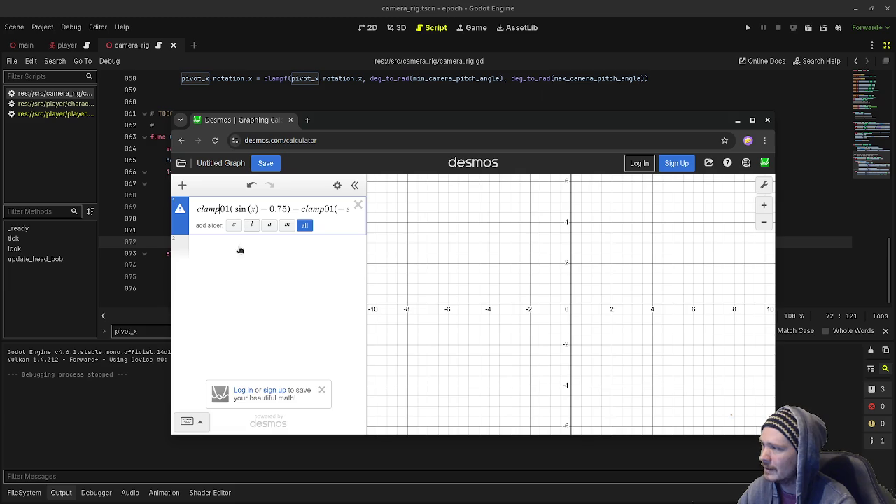
{"action": "left_click", "coordinate": [183, 185]}
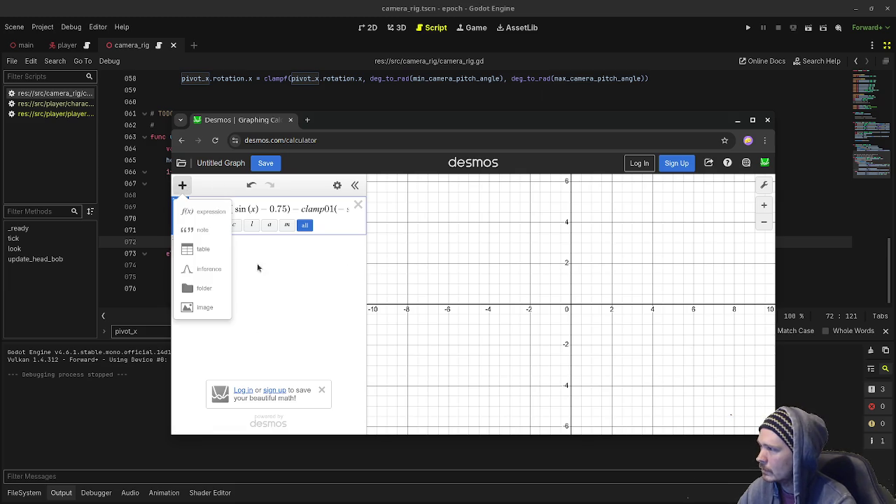
{"action": "left_click", "coordinate": [211, 211]}
{"action": "type", "text": "x ="}
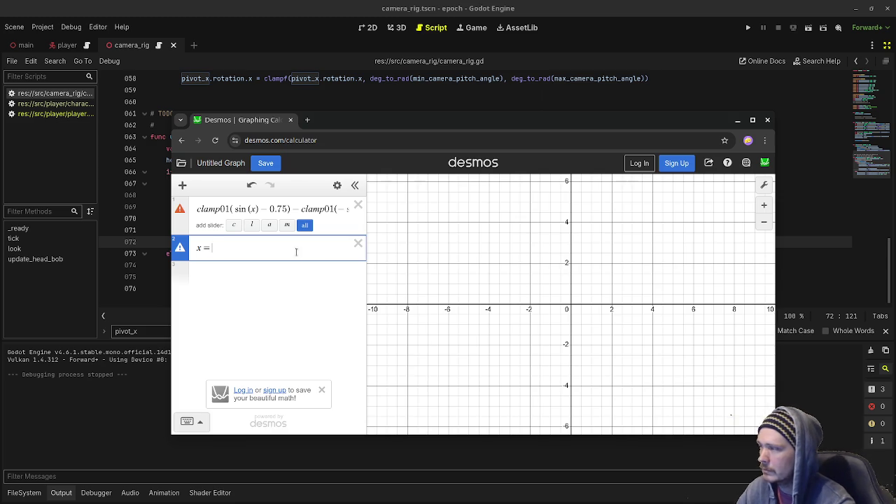
{"action": "type", "text": "time"}
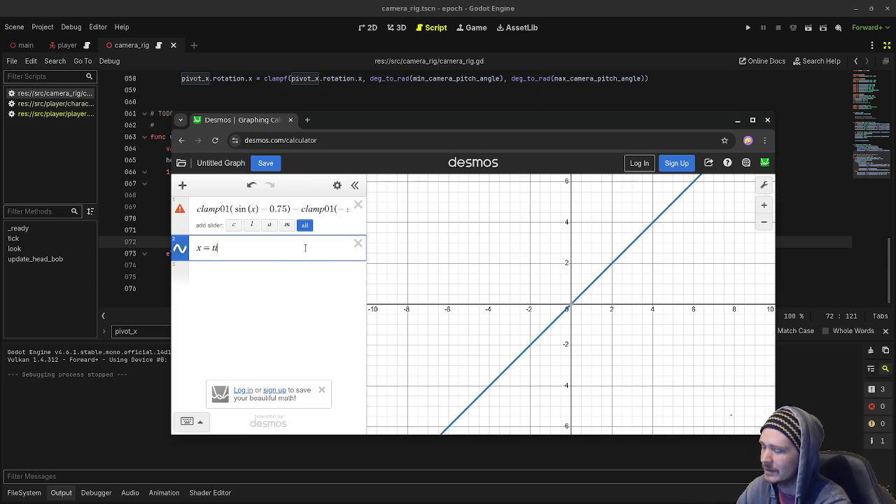
{"action": "key", "text": "BackSpace"}
{"action": "key", "text": "BackSpace"}
{"action": "key", "text": "BackSpace"}
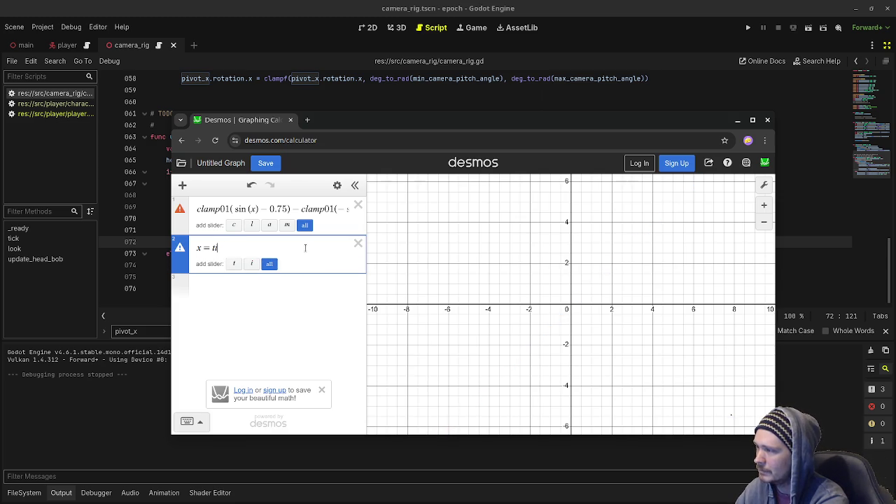
{"action": "key", "text": "BackSpace"}
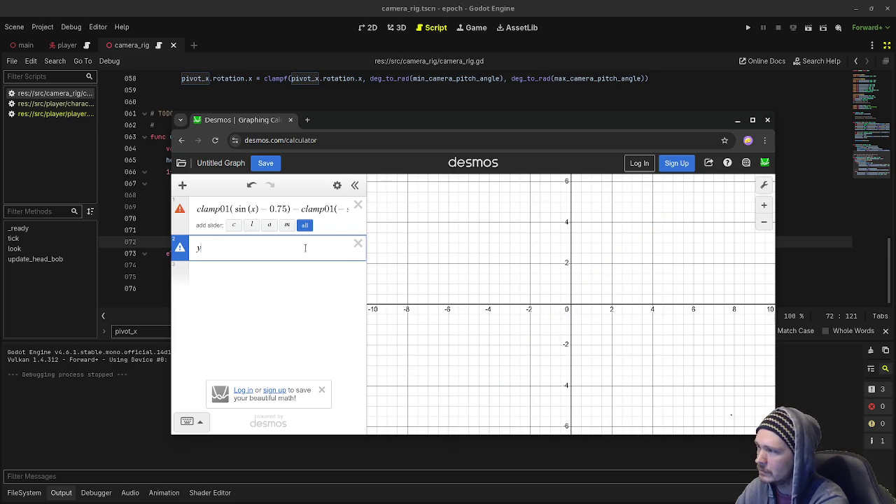
{"action": "mouse_move", "coordinate": [336, 208]}
{"action": "left_mouse_down"}
{"action": "mouse_move", "coordinate": [367, 209]}
{"action": "mouse_move", "coordinate": [354, 219]}
{"action": "mouse_move", "coordinate": [294, 210]}
{"action": "mouse_move", "coordinate": [120, 214]}
{"action": "left_mouse_up"}
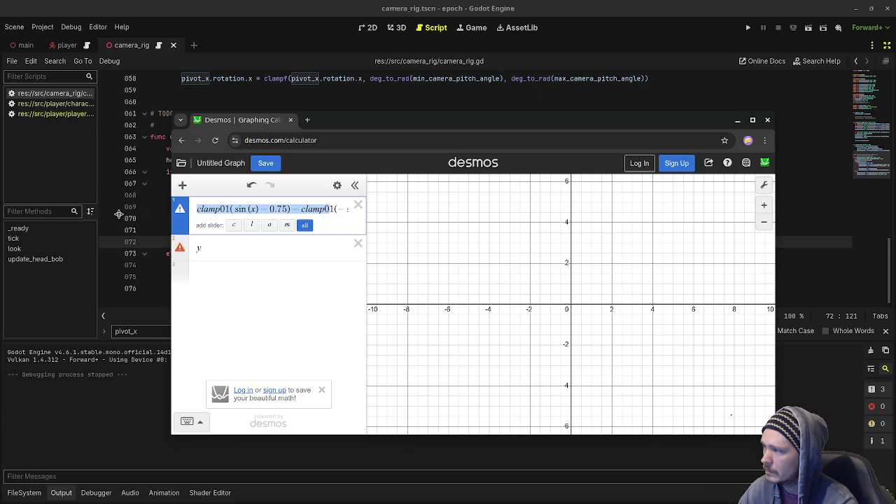
{"action": "left_click", "coordinate": [291, 120]}
{"action": "key", "text": "Return"}
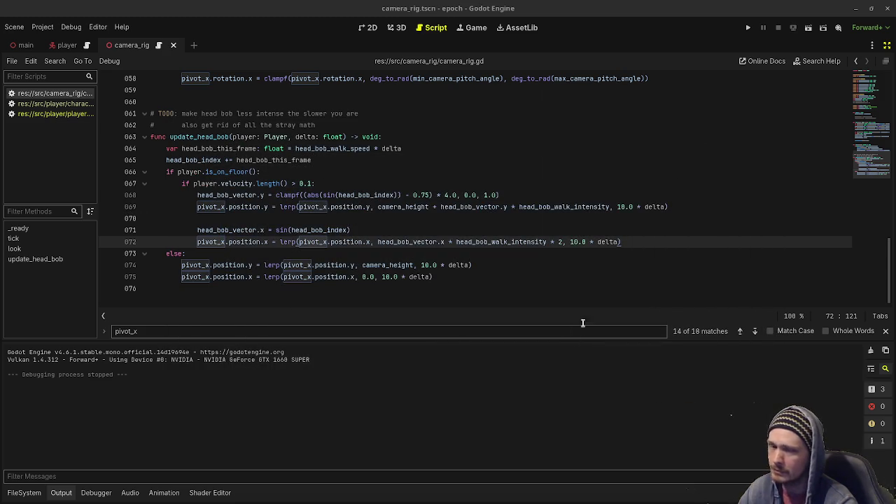
Put the cursor on lines 74 and 73 of camera_rig.gd, then run the project again.
{"action": "left_click", "coordinate": [515, 268]}
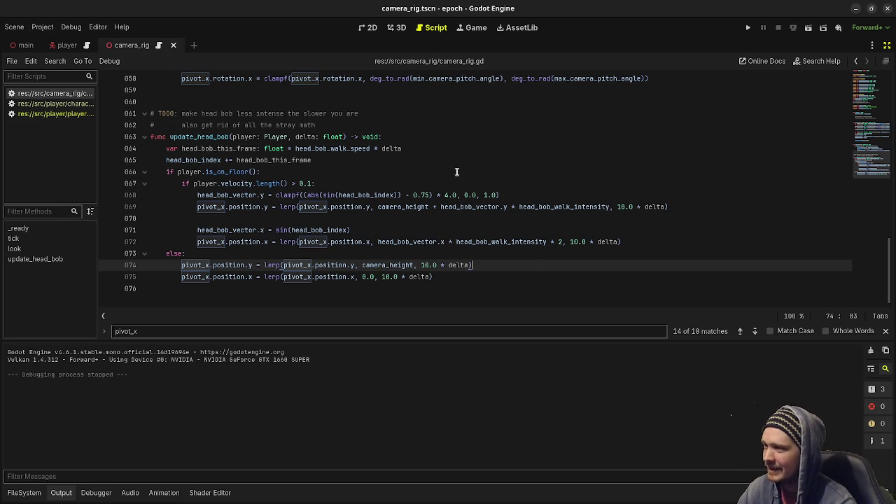
{"action": "left_click", "coordinate": [526, 250]}
{"action": "left_click", "coordinate": [748, 28]}
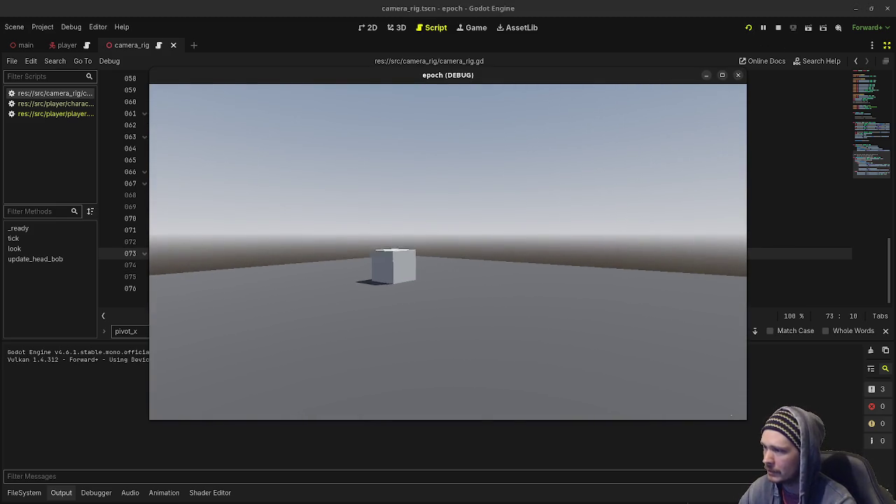
Walk toward the cube, back away and drift right around it while watching the sway.
{"action": "key", "text": "w"}
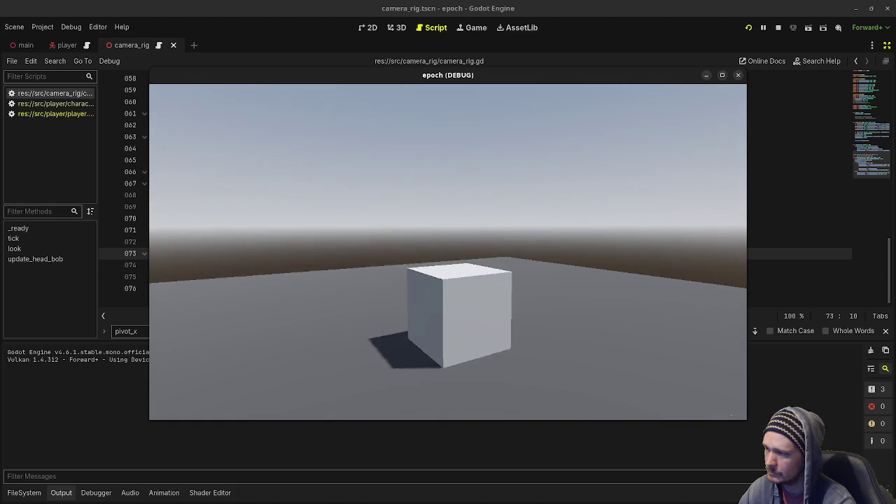
{"action": "key", "text": "w"}
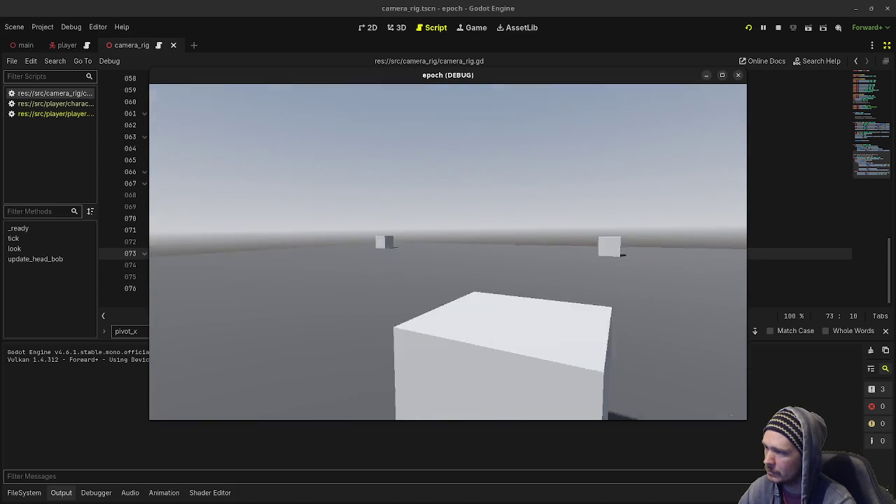
{"action": "key", "text": "s"}
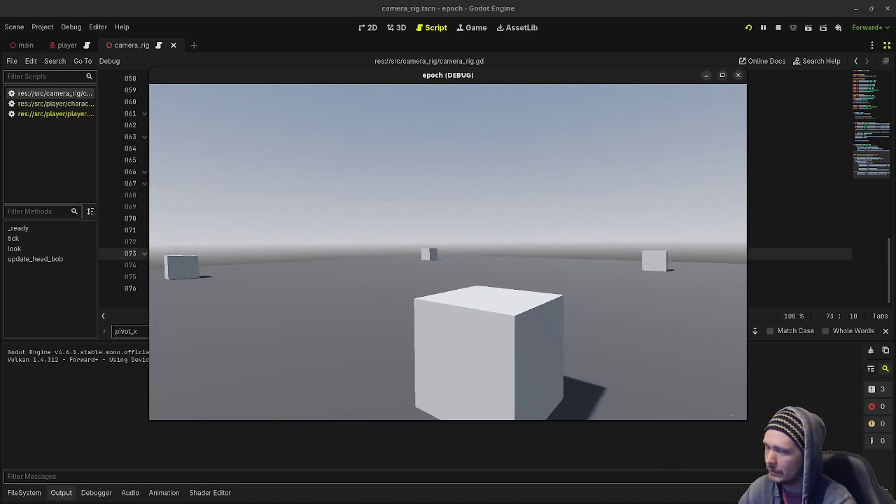
{"action": "key", "text": "s"}
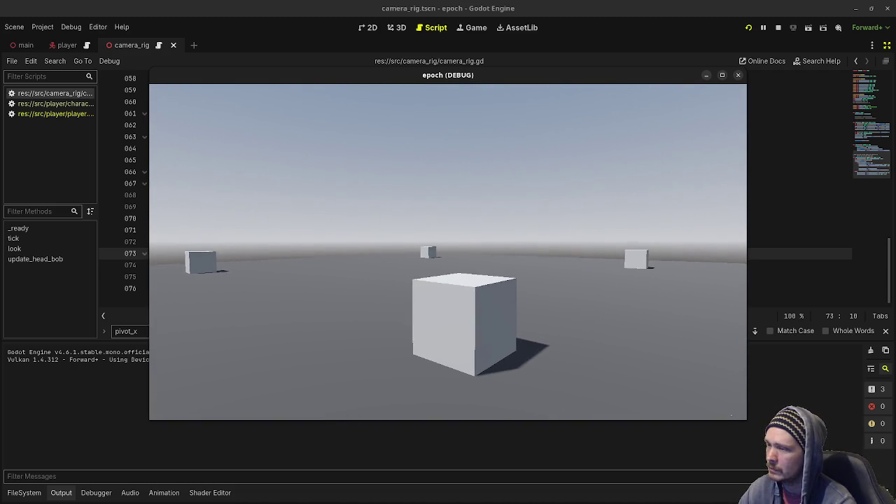
{"action": "key", "text": "w"}
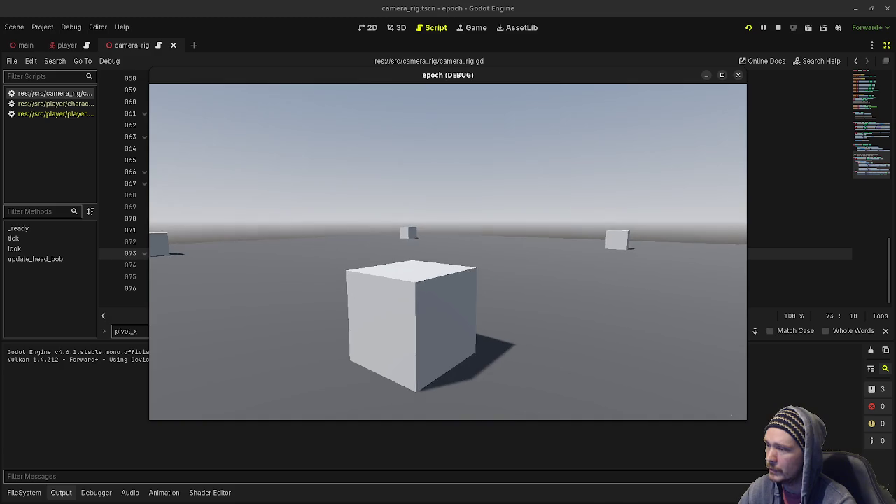
{"action": "key", "text": "d"}
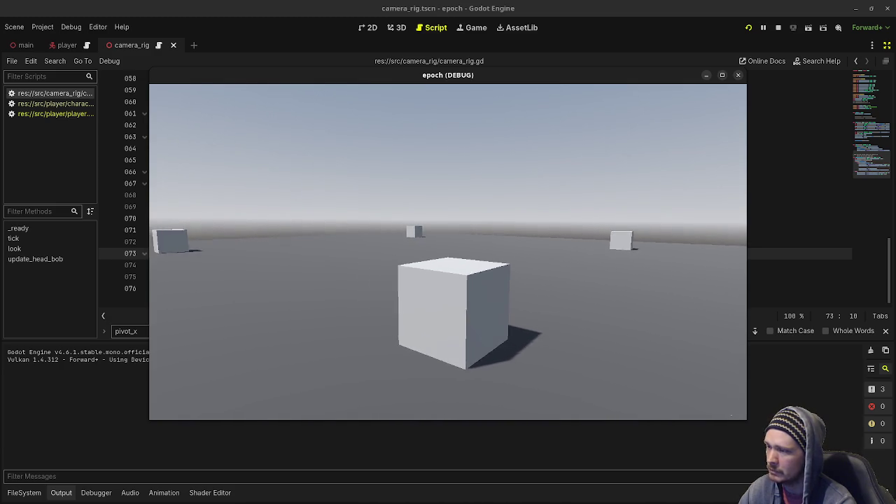
{"action": "key", "text": "d"}
{"action": "key", "text": "s"}
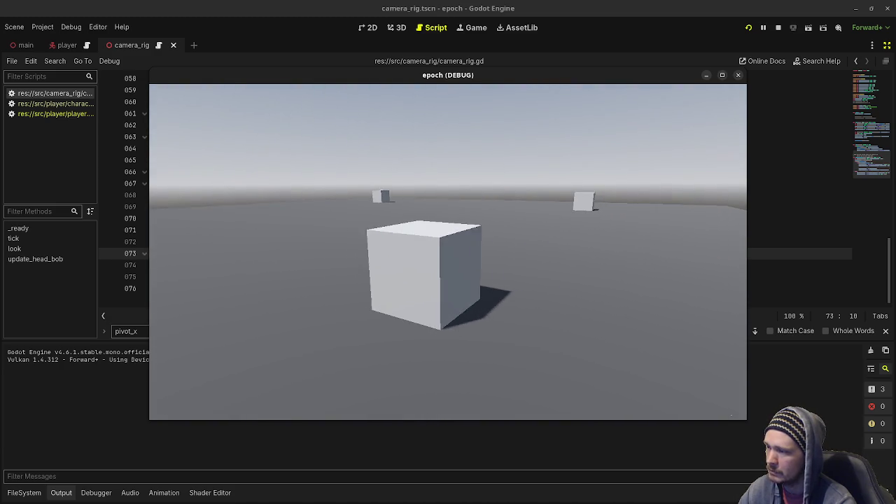
{"action": "key", "text": "w"}
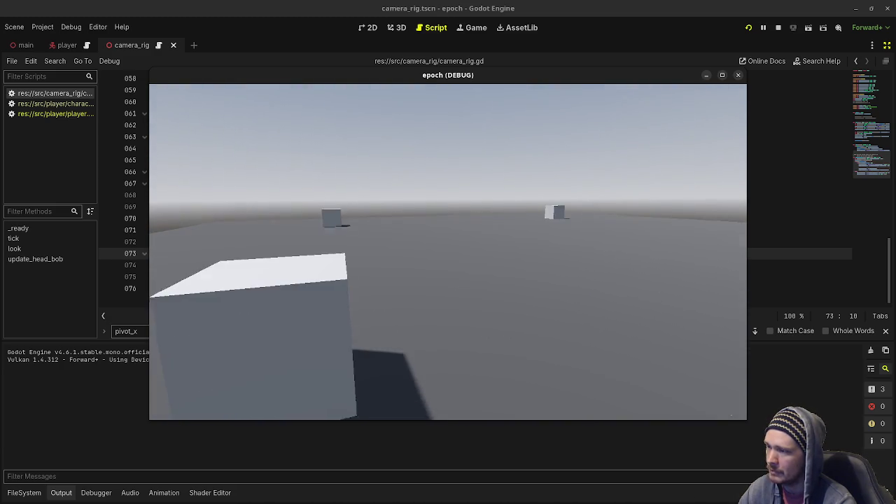
Strafe left and right past the cubes, walk up to one, then restore the scene and inspector panels.
{"action": "key", "text": "a"}
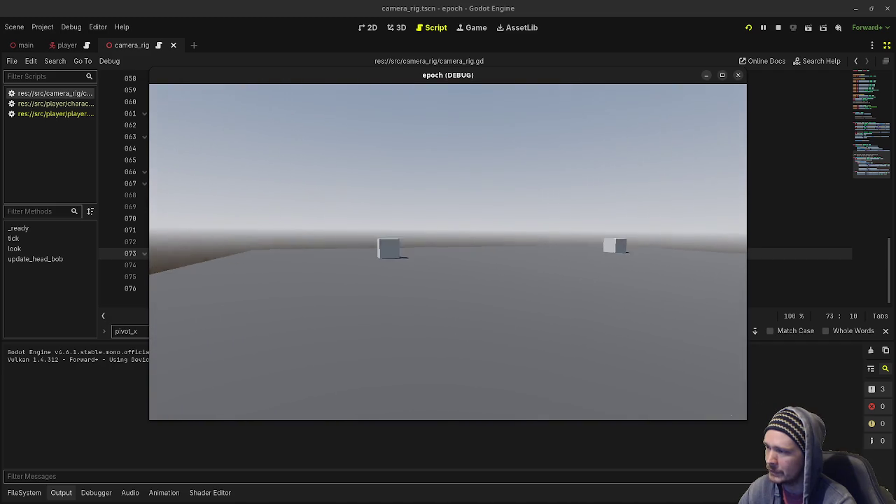
{"action": "key", "text": "d"}
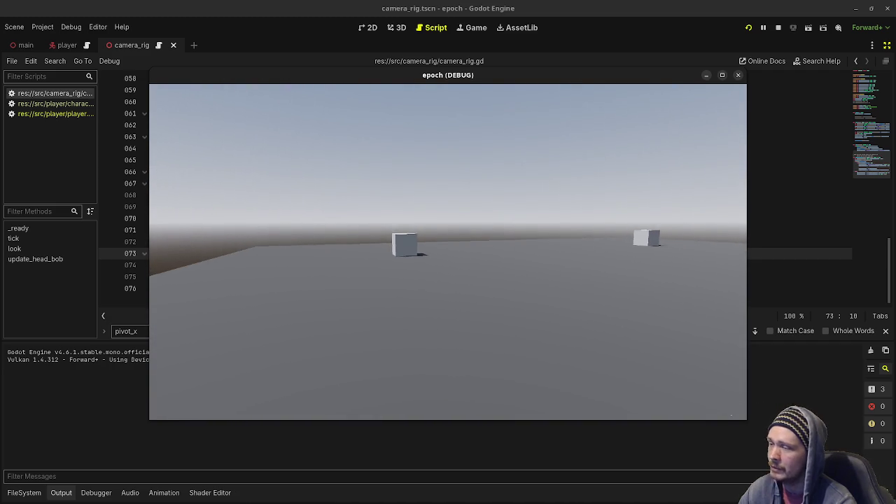
{"action": "key", "text": "a"}
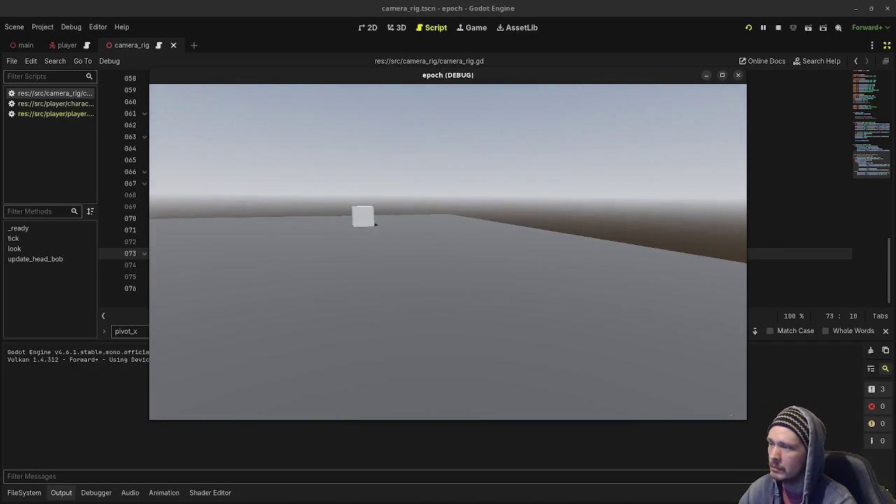
{"action": "key", "text": "w"}
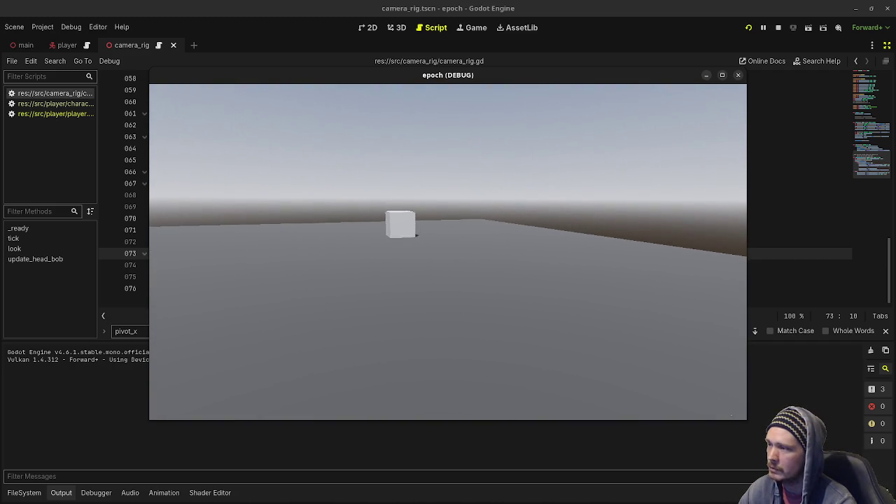
{"action": "key", "text": "w"}
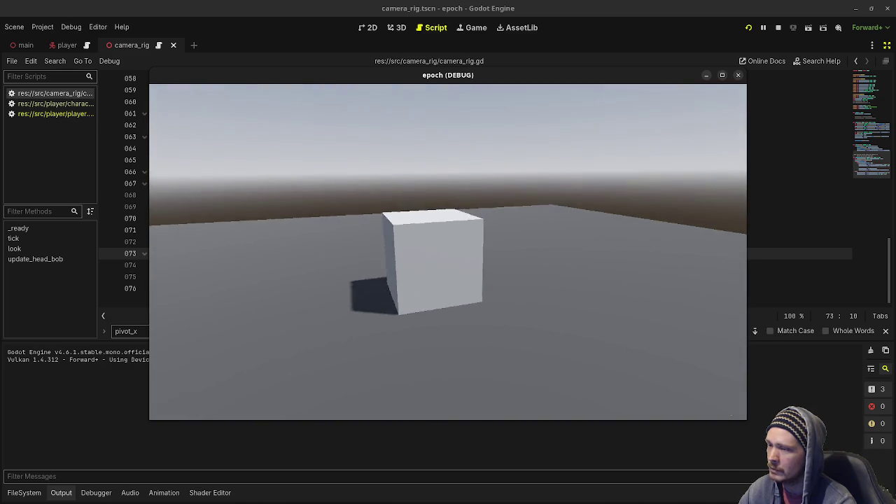
{"action": "key", "text": "a"}
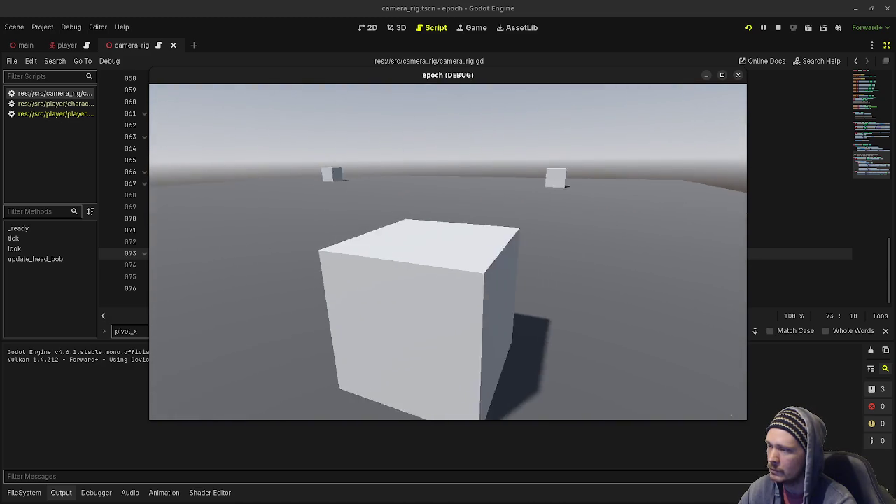
{"action": "key", "text": "s"}
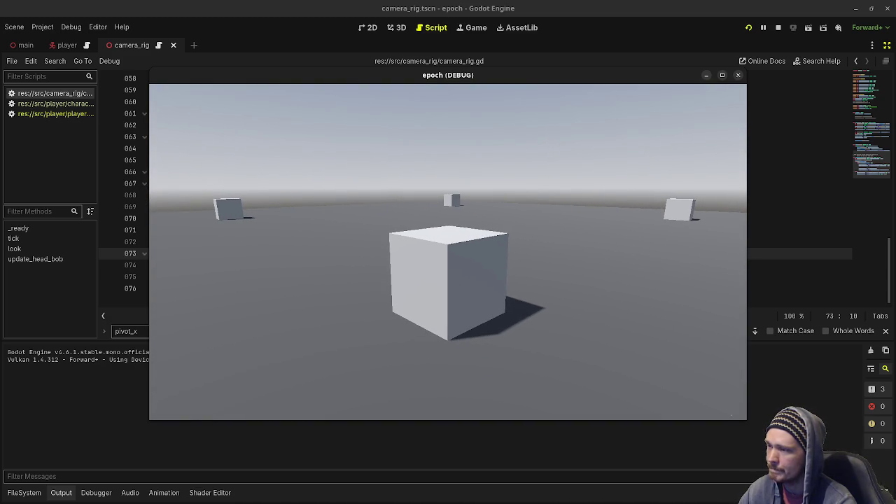
{"action": "key", "text": "w"}
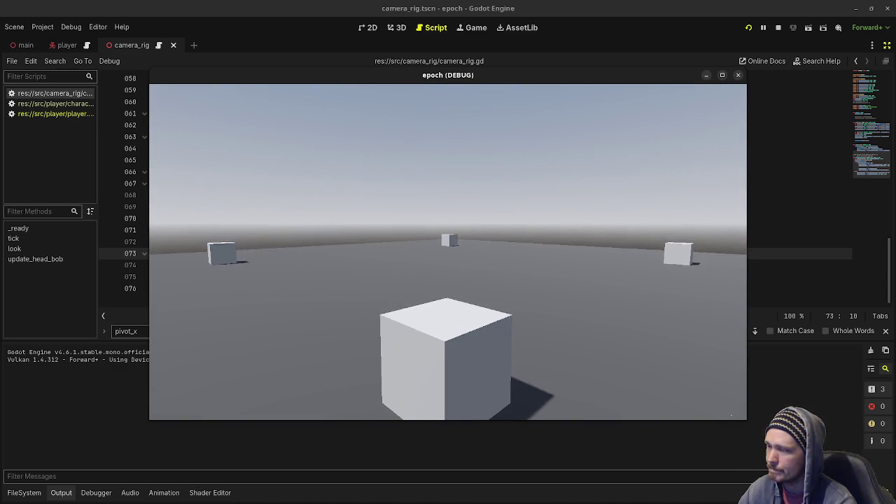
{"action": "left_click", "coordinate": [887, 45]}
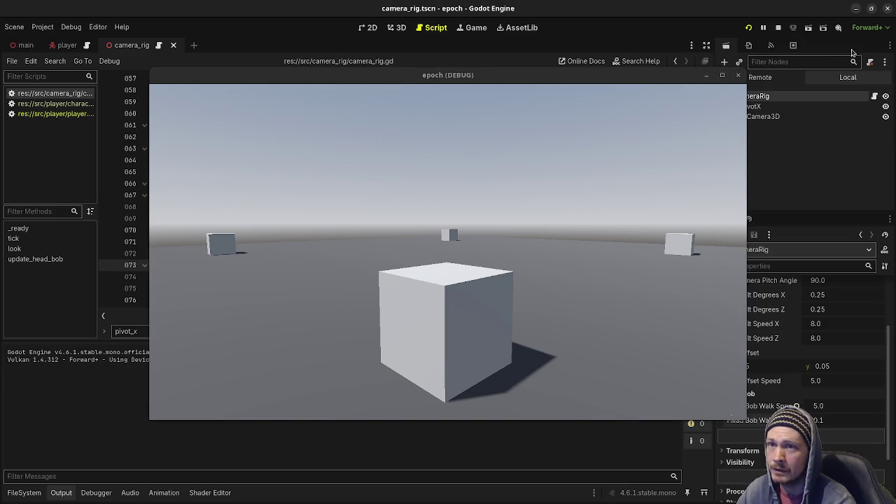
Shift the game window left and show the player scene's CharacterBodyMotor speeds (Forward 3.0, Strafe 2.5, Backward 2.0).
{"action": "left_click_drag", "start_coordinate": [465, 76], "coordinate": [422, 71]}
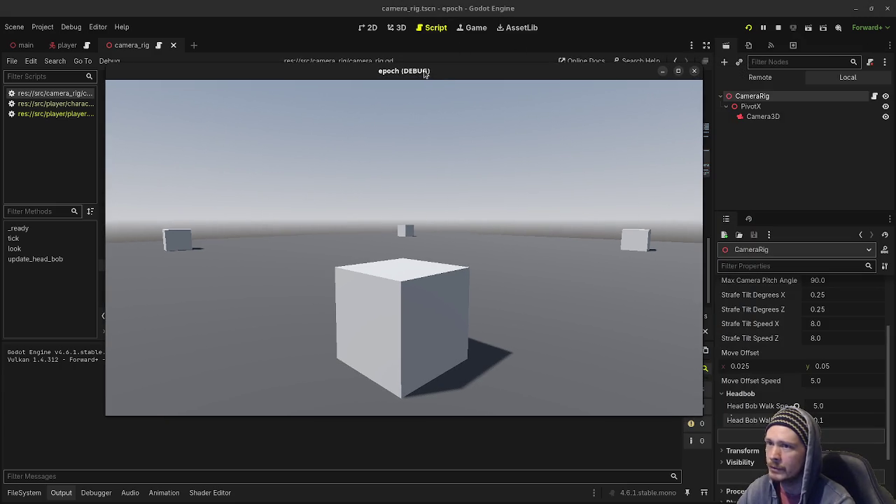
{"action": "left_click", "coordinate": [67, 44]}
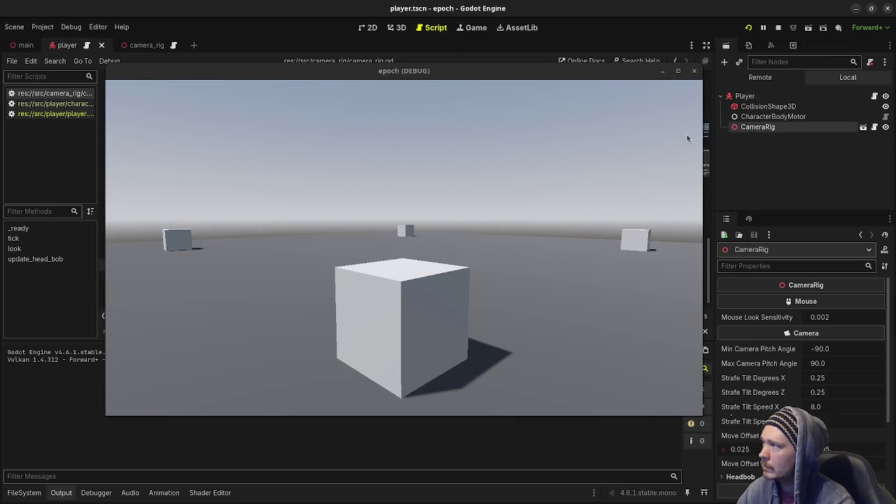
{"action": "left_click", "coordinate": [767, 117]}
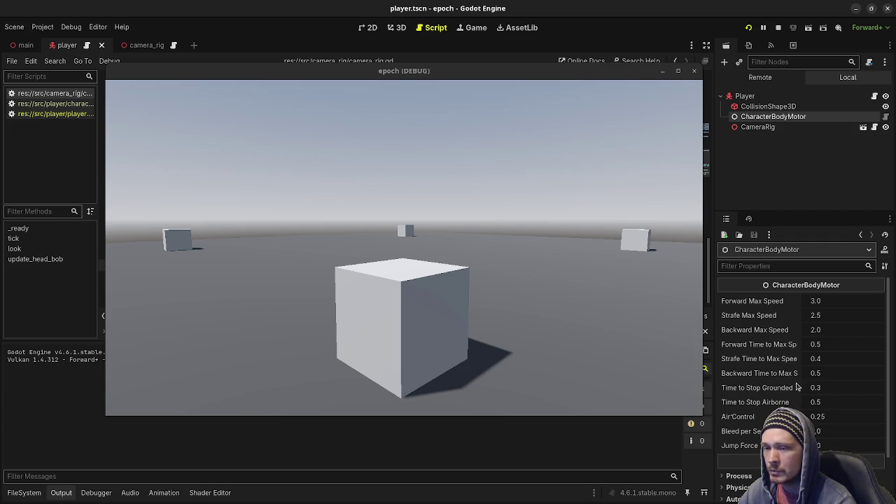
{"action": "left_click", "coordinate": [656, 337]}
{"action": "key", "text": "a"}
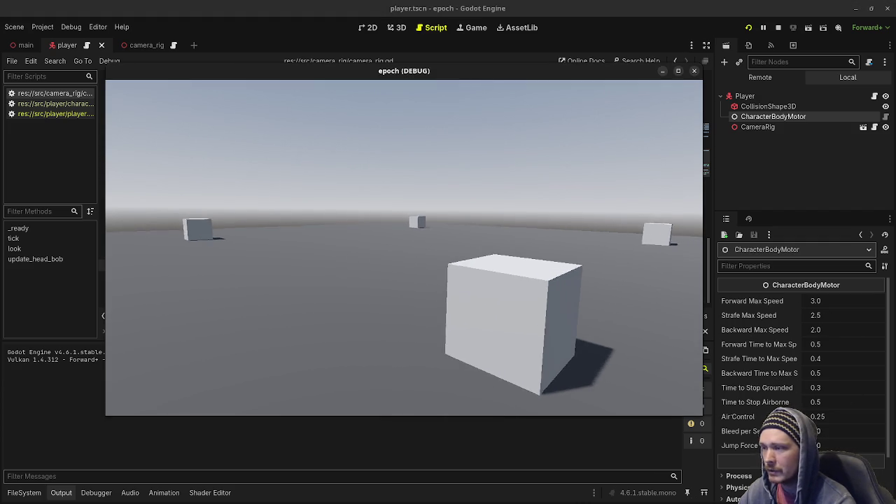
Set Time to Stop Grounded to 0.2, strafe and walk to feel it, then revert to 0.3.
{"action": "left_click", "coordinate": [821, 383]}
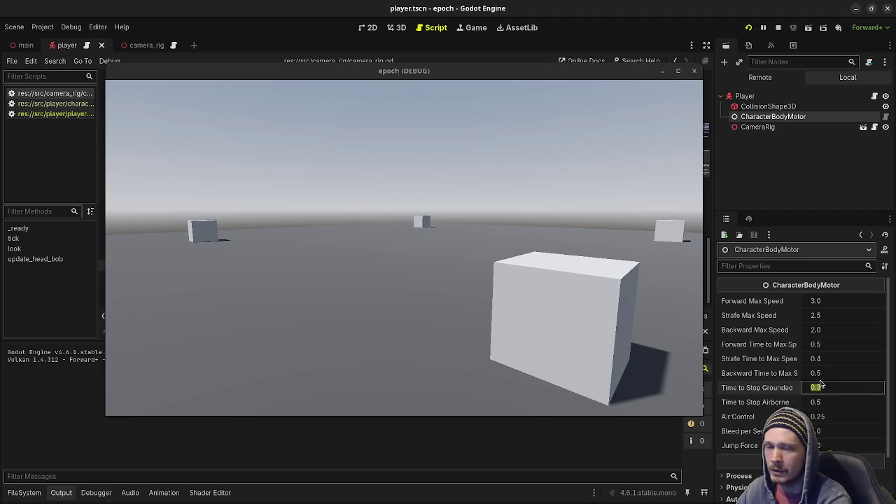
{"action": "type", "text": "0.2"}
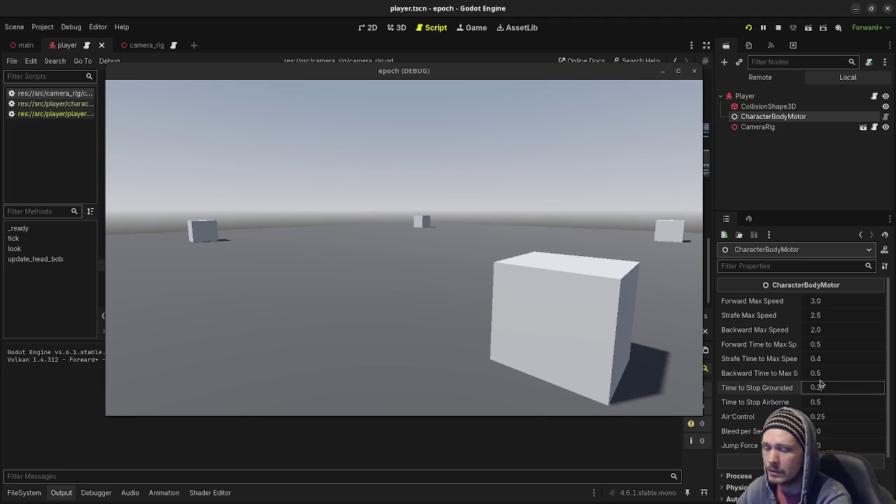
{"action": "key", "text": "Return"}
{"action": "key", "text": "d"}
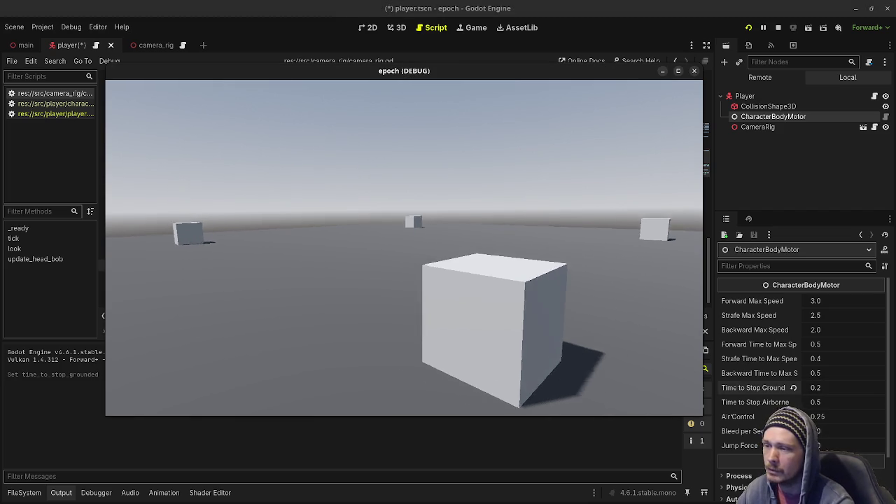
{"action": "key", "text": "d"}
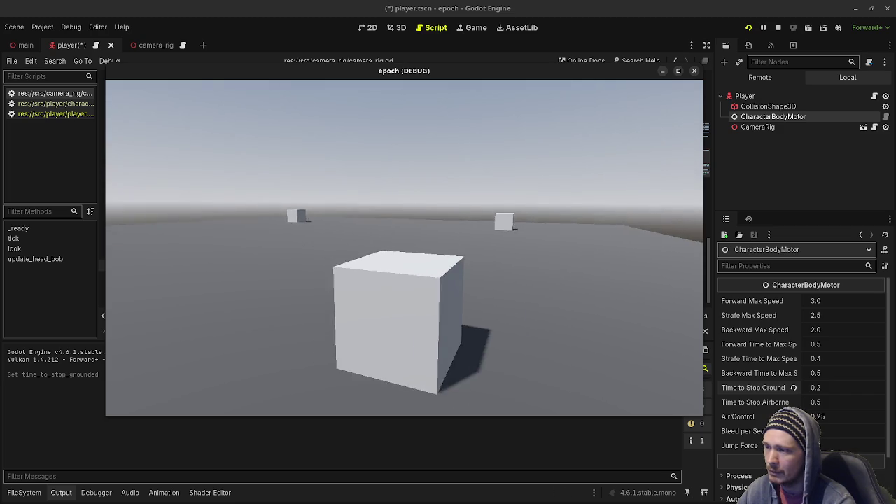
{"action": "key", "text": "a"}
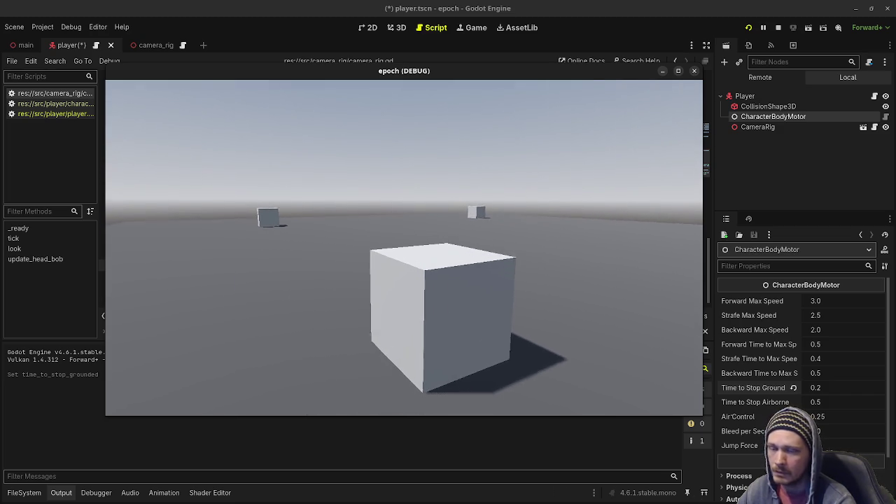
{"action": "key", "text": "w"}
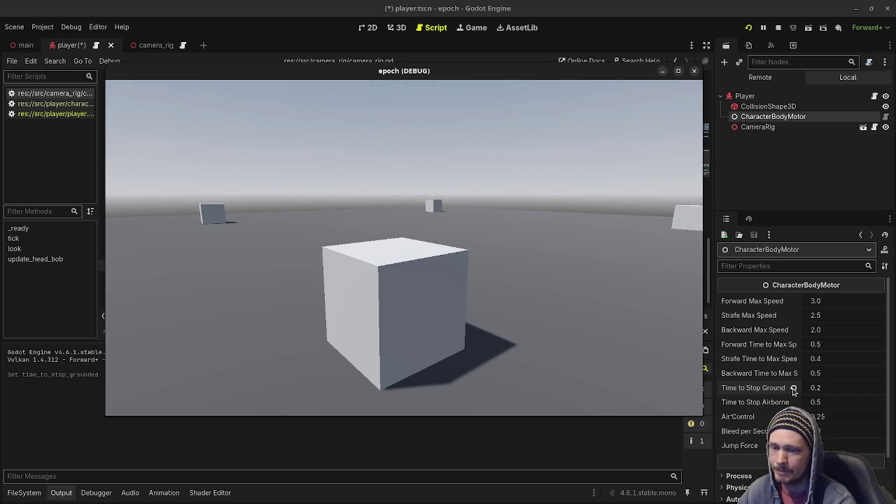
{"action": "left_click", "coordinate": [793, 392]}
{"action": "left_click", "coordinate": [483, 246]}
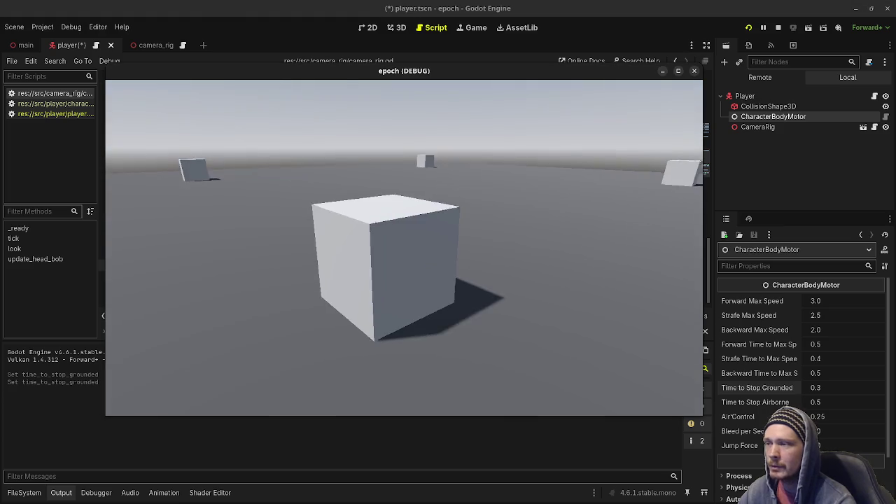
Strafe left and right repeatedly to feel how quickly the player stops at 0.3.
{"action": "key", "text": "w"}
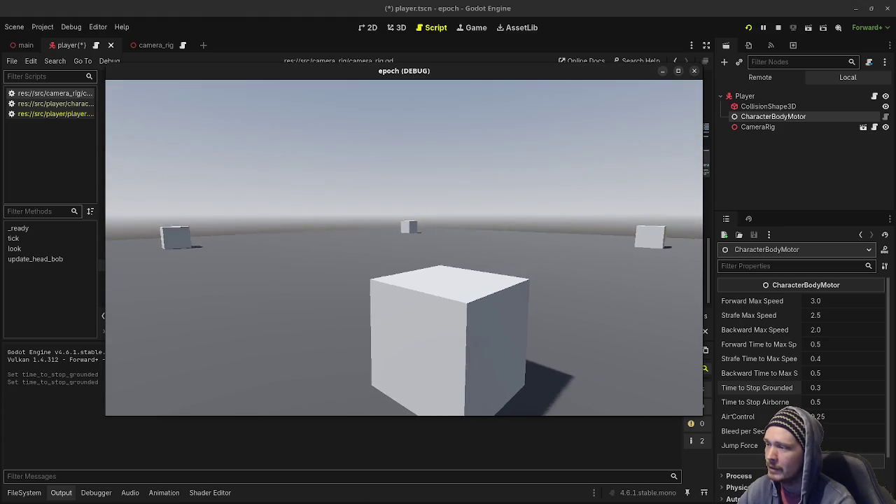
{"action": "key", "text": "d"}
{"action": "key", "text": "a"}
{"action": "key", "text": "a"}
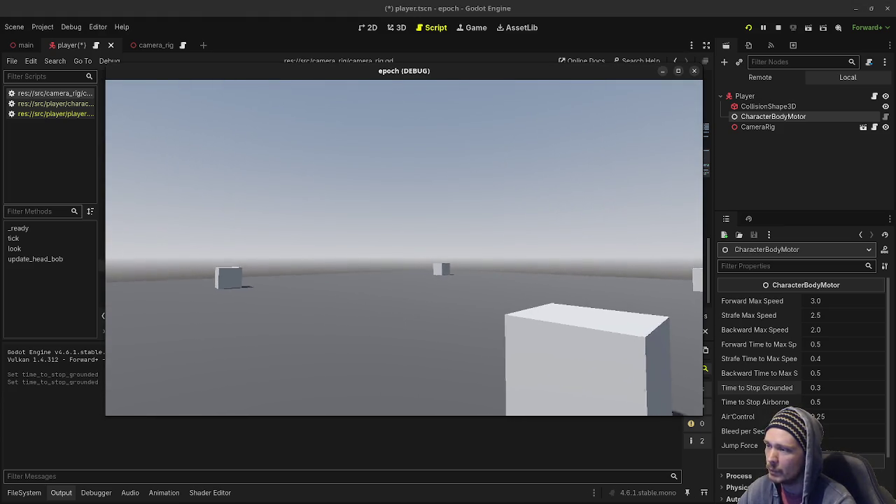
{"action": "key", "text": "d"}
{"action": "key", "text": "d"}
{"action": "key", "text": "a"}
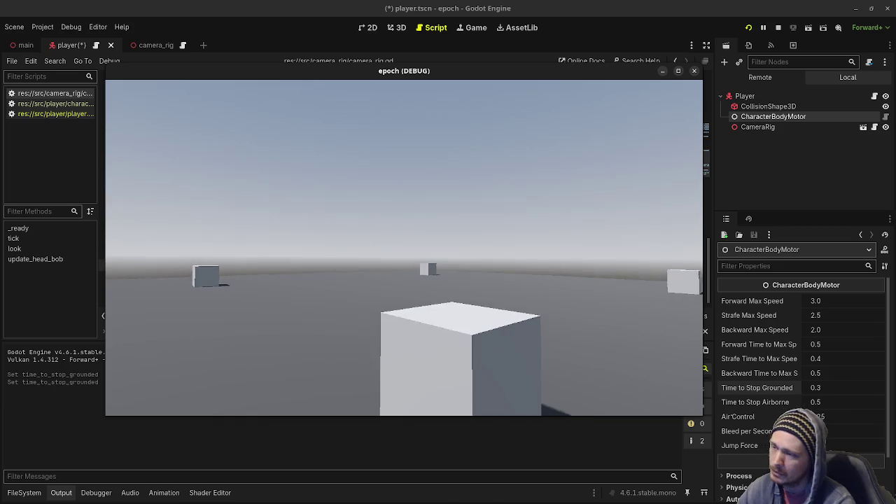
{"action": "key", "text": "d"}
{"action": "key", "text": "a"}
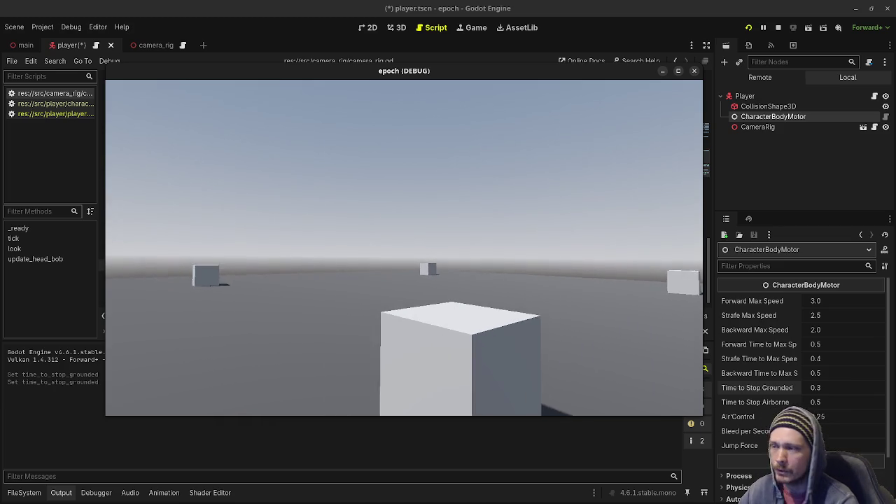
{"action": "key", "text": "d"}
{"action": "key", "text": "a"}
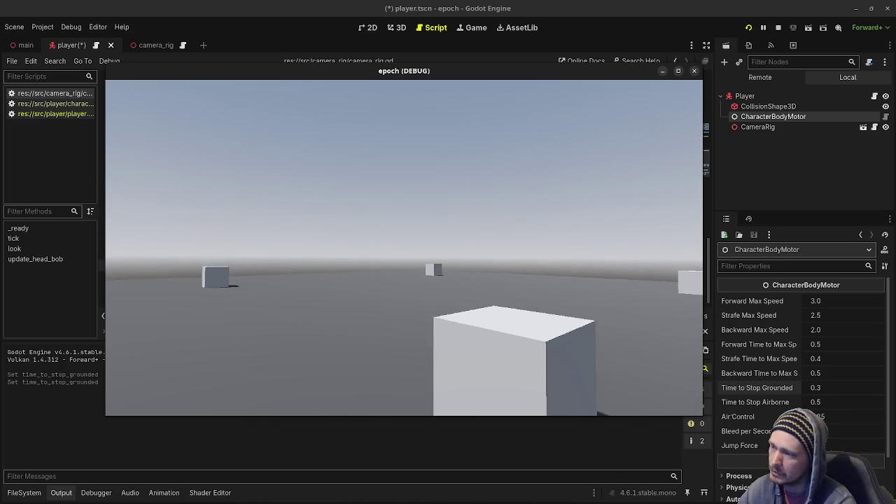
{"action": "key", "text": "d"}
{"action": "key", "text": "a"}
{"action": "key", "text": "a"}
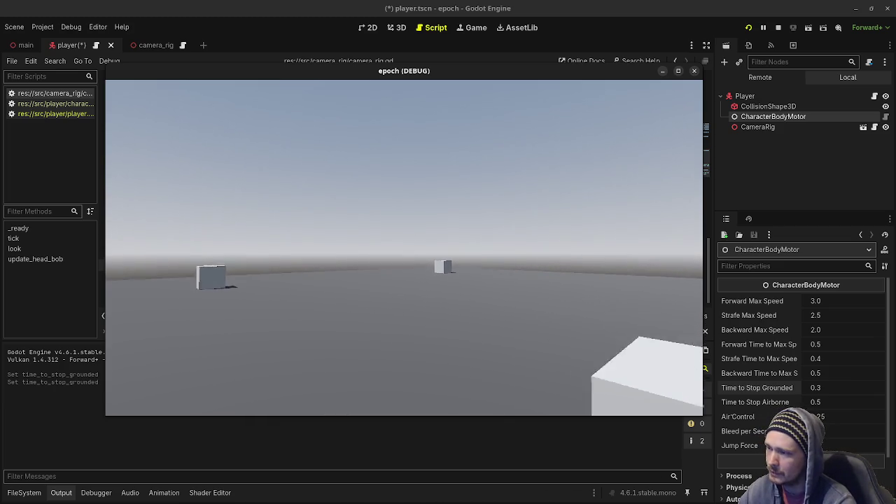
{"action": "key", "text": "d"}
{"action": "key", "text": "d"}
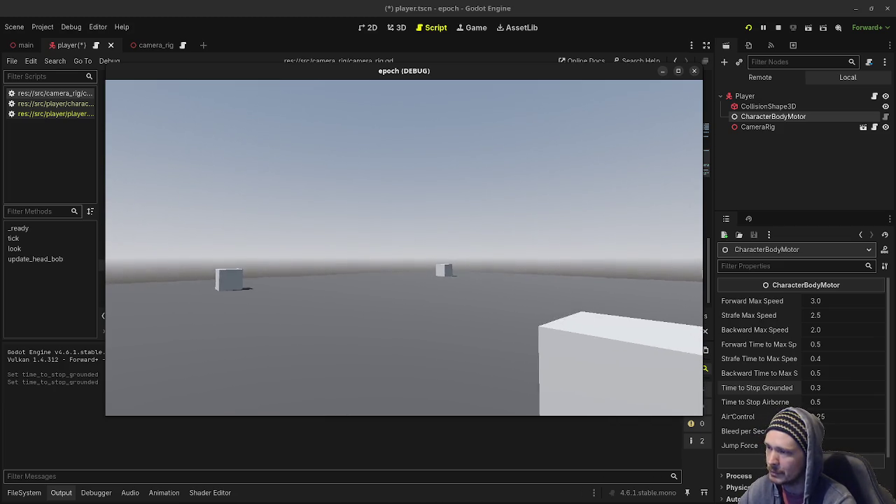
{"action": "key", "text": "a"}
{"action": "key", "text": "d"}
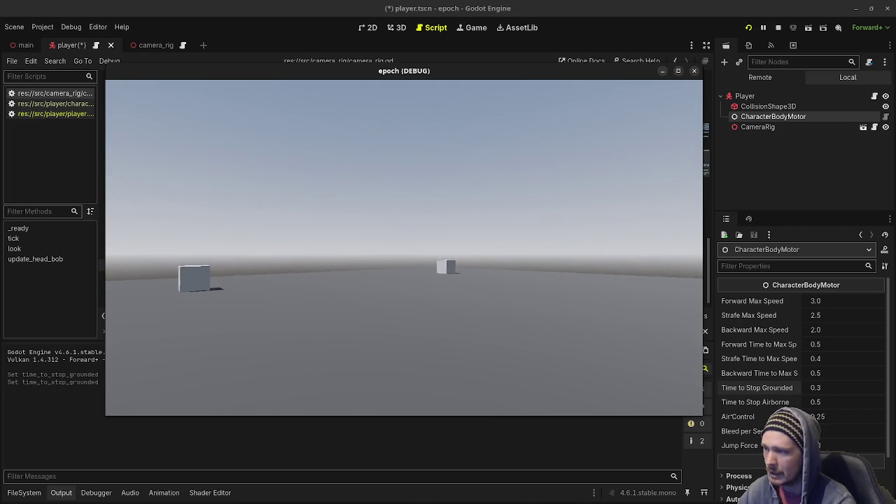
{"action": "key", "text": "d"}
{"action": "key", "text": "a"}
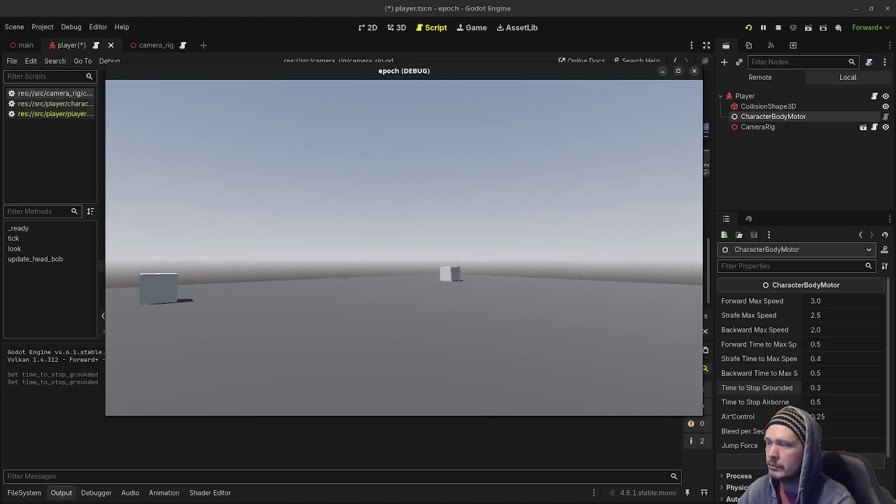
{"action": "key", "text": "d"}
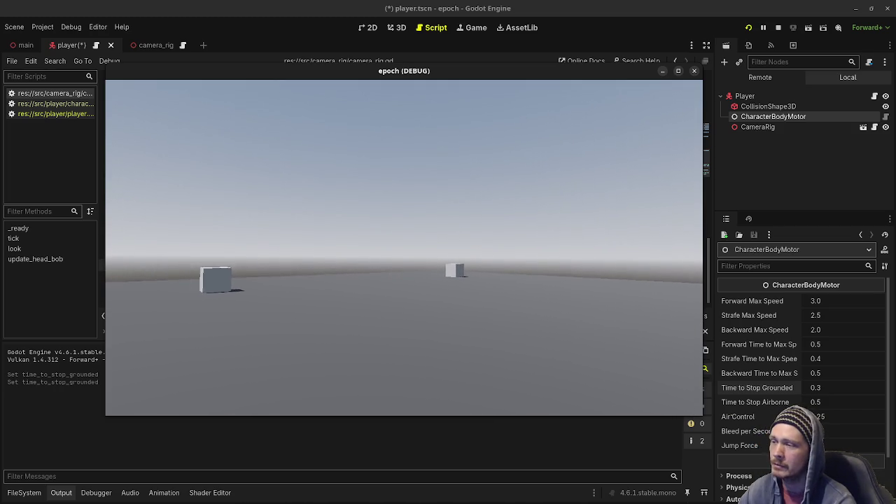
Walk forward up to the near cube, then back the player away from it.
{"action": "key", "text": "w"}
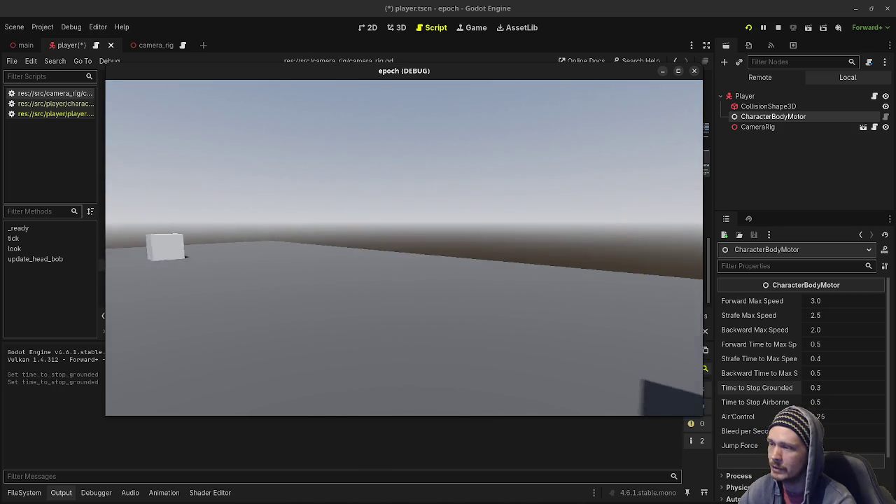
{"action": "key", "text": "w"}
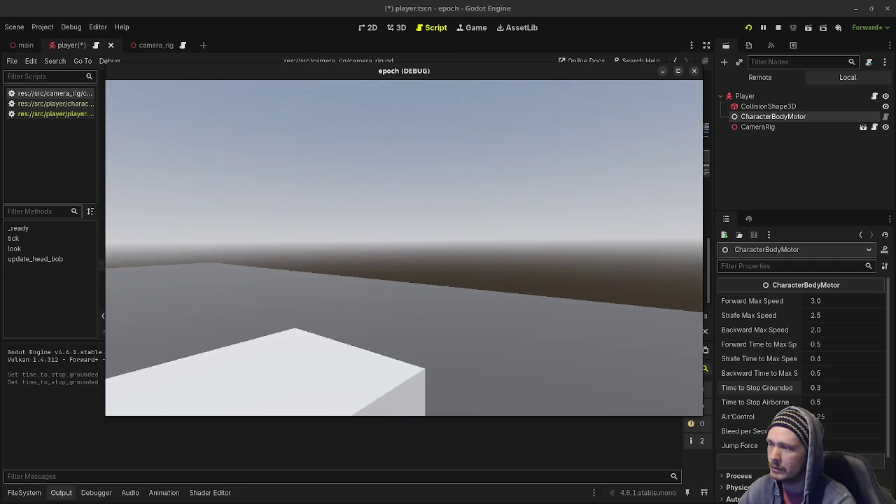
{"action": "key", "text": "w"}
{"action": "key", "text": "w"}
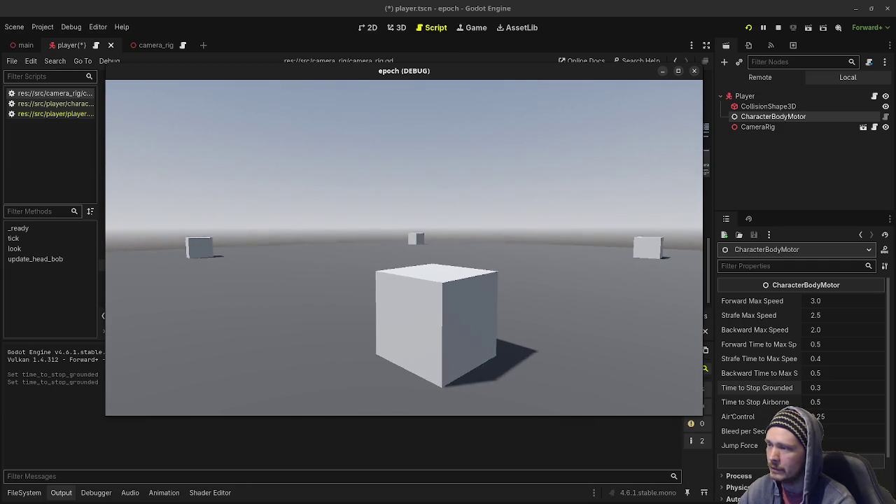
{"action": "key", "text": "d"}
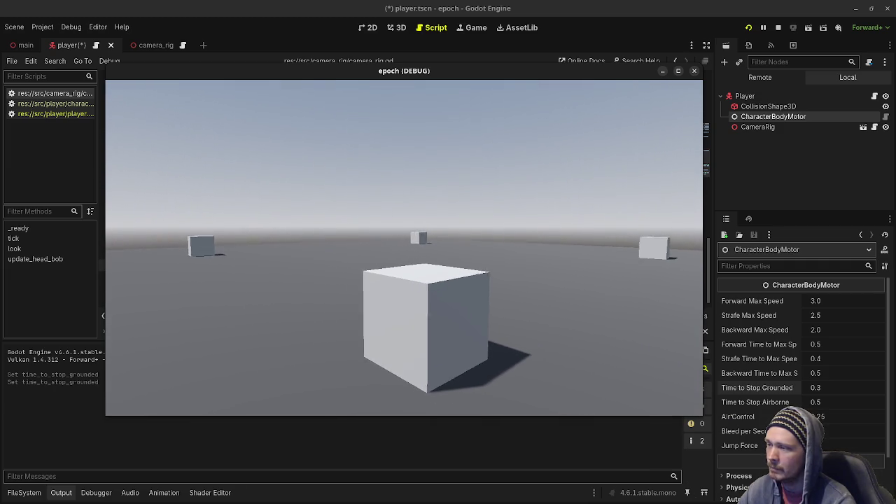
{"action": "key", "text": "w"}
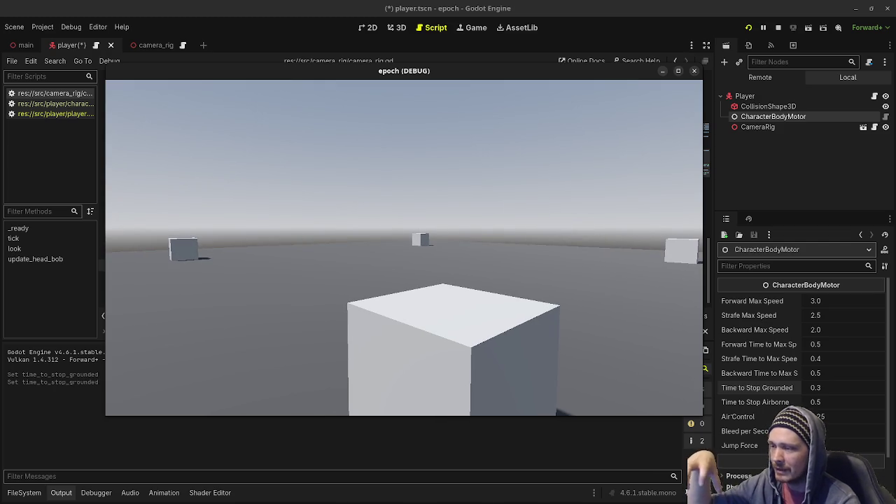
{"action": "mouse_move", "coordinate": [404, 247]}
{"action": "key", "text": "w"}
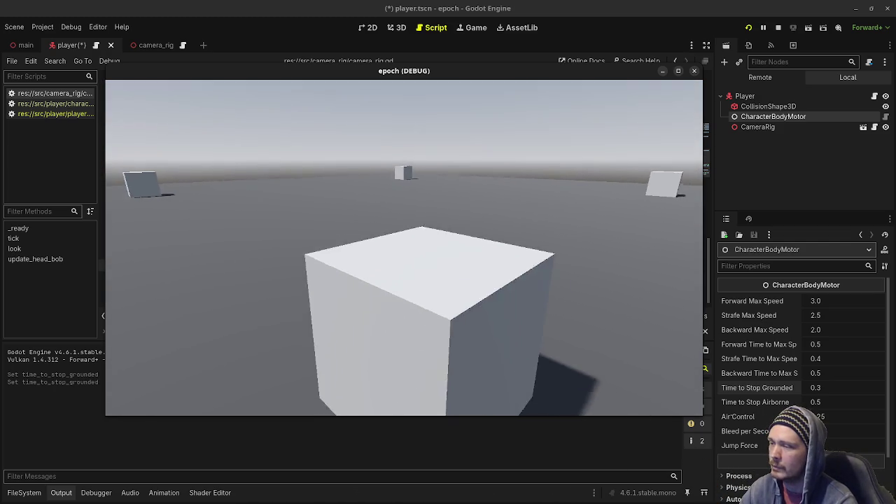
{"action": "key", "text": "s"}
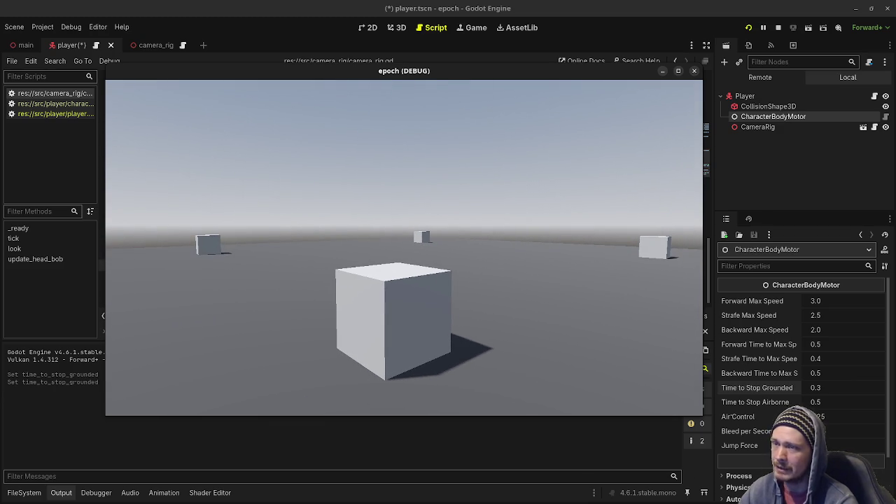
Strafe left and walk up to the cube, then maximize the game window.
{"action": "key", "text": "a"}
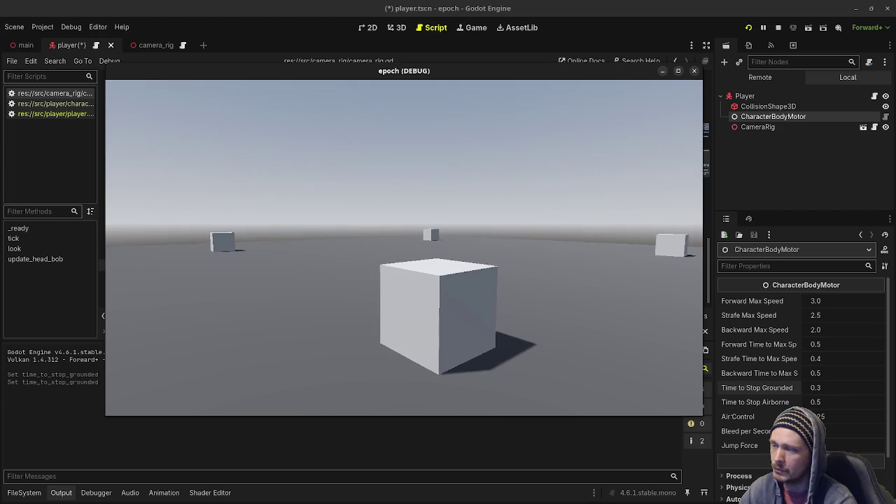
{"action": "key", "text": "w"}
{"action": "key", "text": "a"}
{"action": "key", "text": "w"}
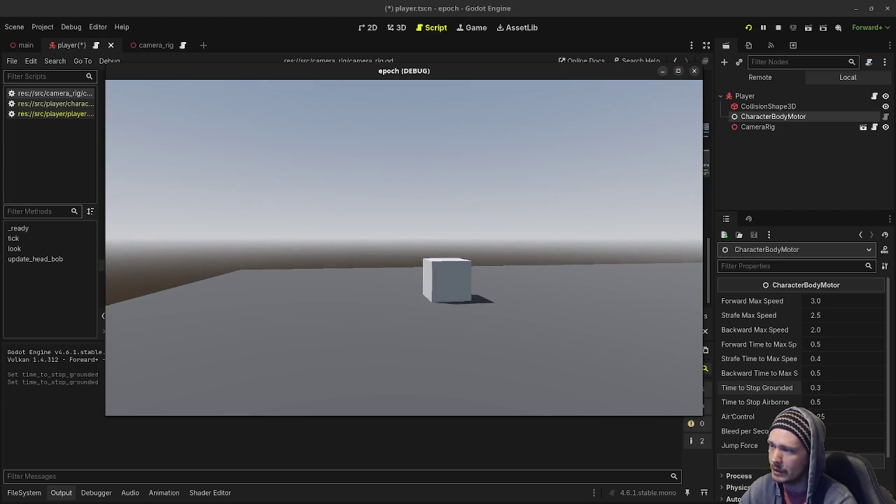
{"action": "key", "text": "w"}
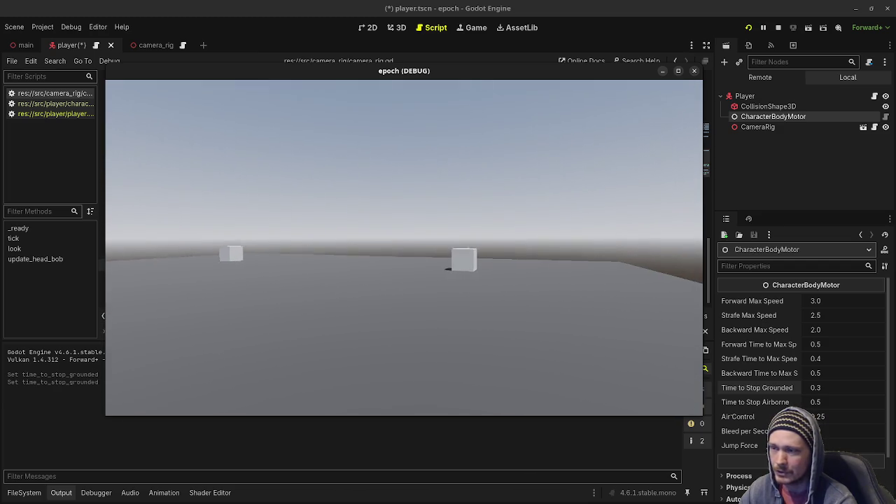
{"action": "left_click", "coordinate": [677, 71]}
Walk and strafe around the central and near cubes full-screen, then glance up and back down.
{"action": "mouse_move", "coordinate": [448, 252]}
{"action": "key", "text": "w"}
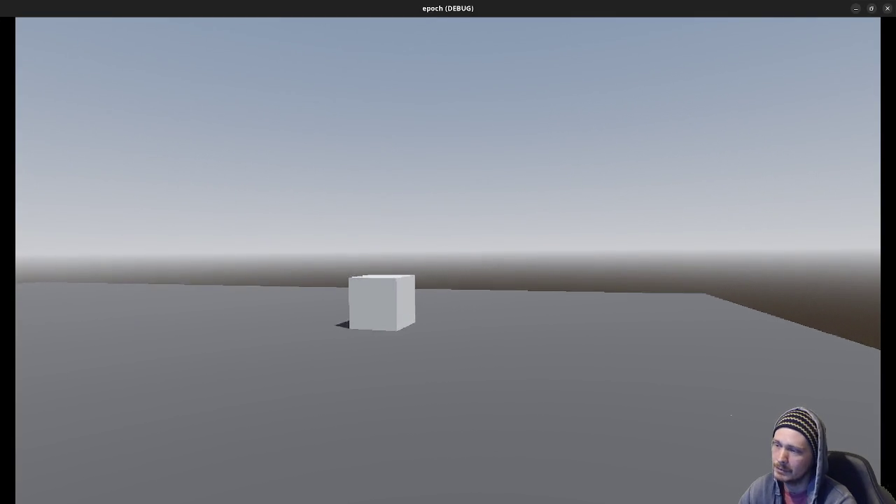
{"action": "key", "text": "w"}
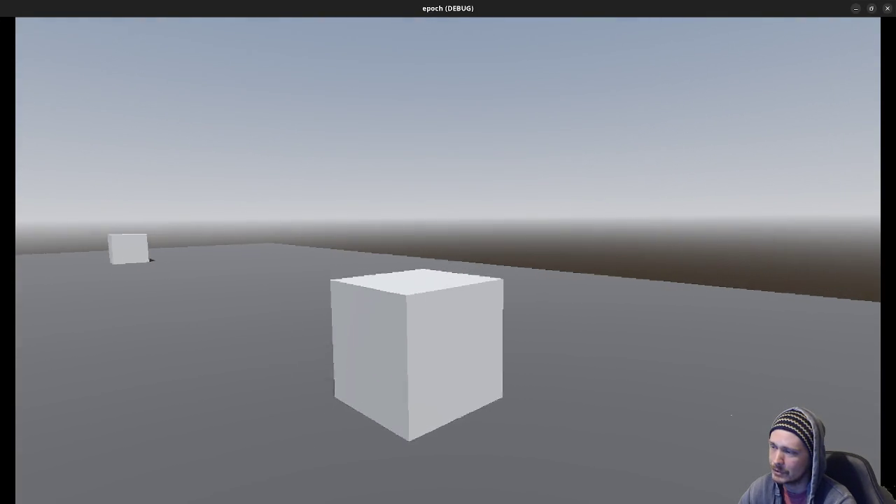
{"action": "key", "text": "a"}
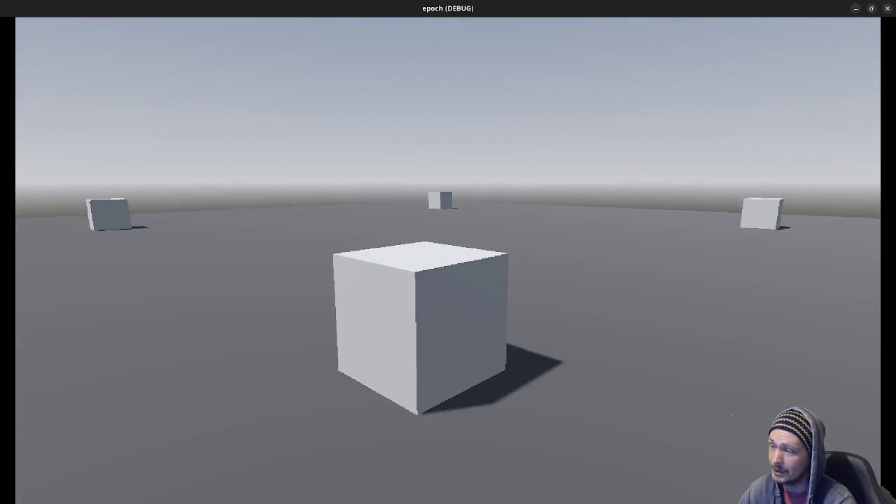
{"action": "key", "text": "s"}
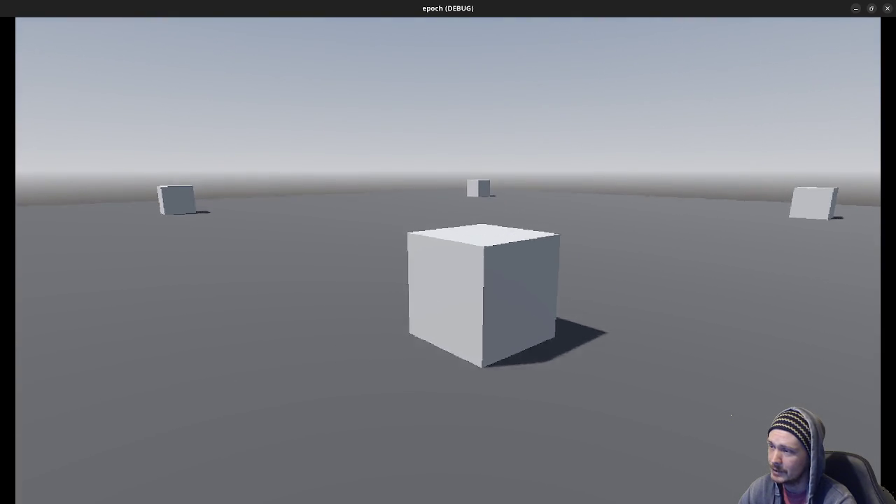
{"action": "key", "text": "w"}
{"action": "key", "text": "w"}
{"action": "key", "text": "w"}
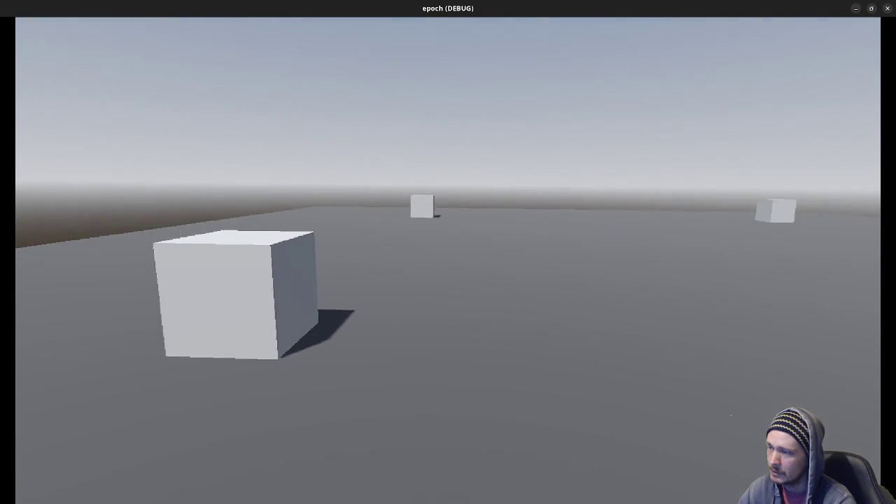
{"action": "key", "text": "a"}
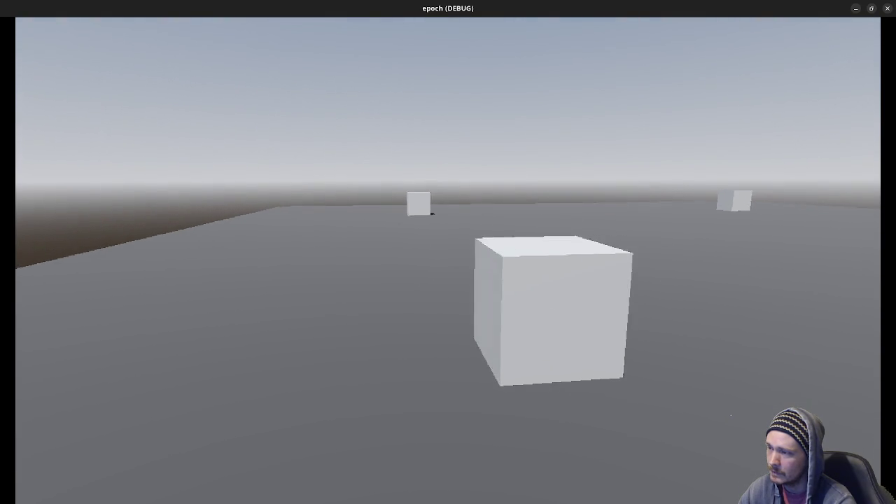
{"action": "key", "text": "d"}
{"action": "key", "text": "a"}
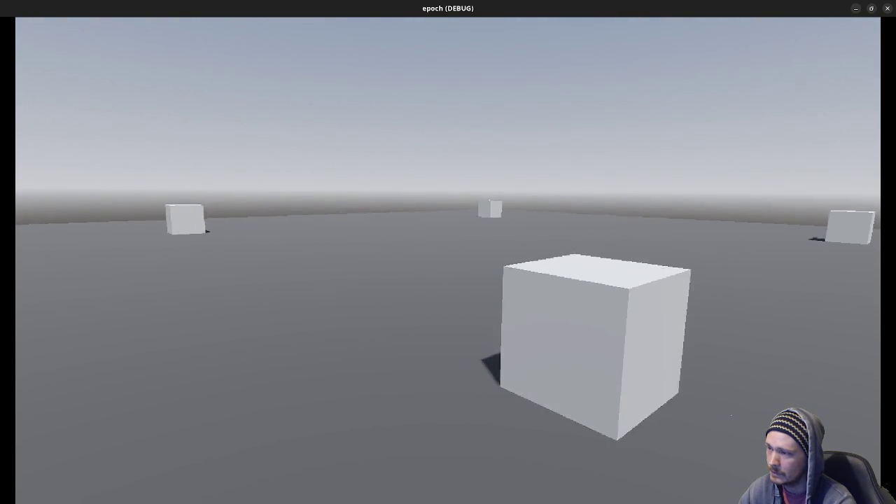
{"action": "key", "text": "d"}
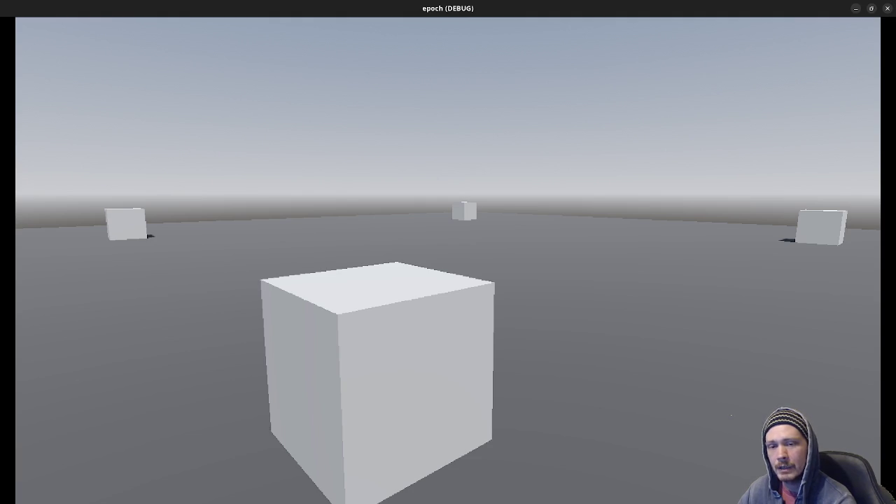
{"action": "mouse_move", "coordinate": [448, 252]}
{"action": "left_mouse_down"}
{"action": "mouse_move", "coordinate": [448, 175]}
{"action": "mouse_move", "coordinate": [448, 263]}
{"action": "left_mouse_up"}
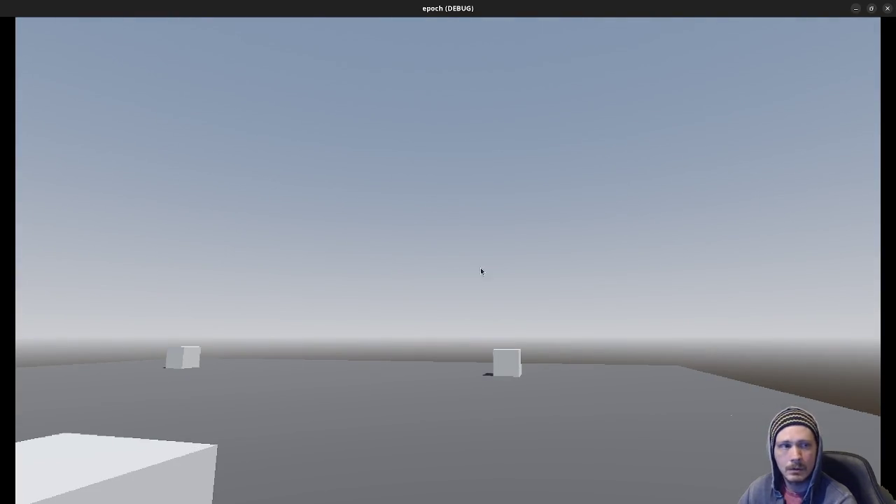
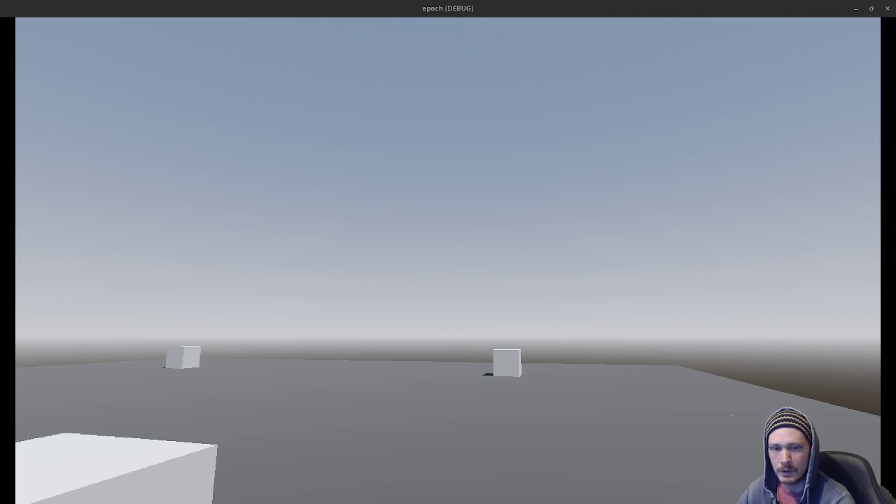
Walk toward and back from the cubes and strafe both ways to check the head bob, then stop the game.
{"action": "left_click", "coordinate": [628, 264]}
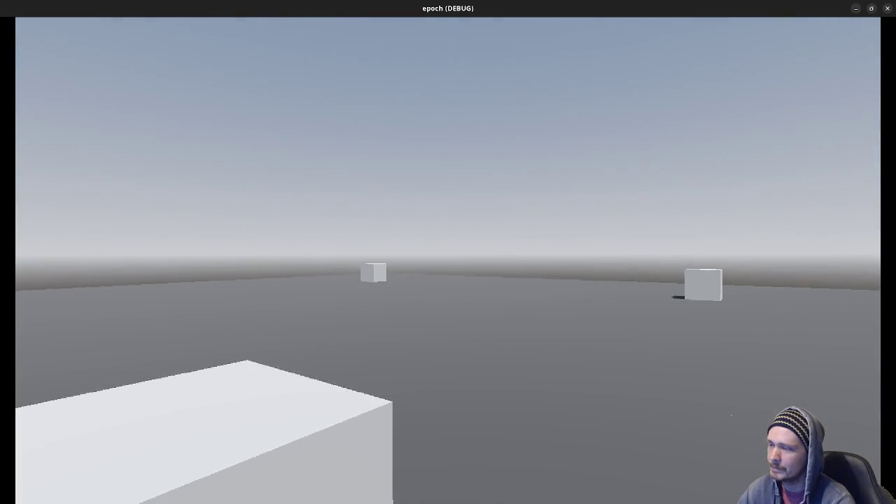
{"action": "key", "text": "a"}
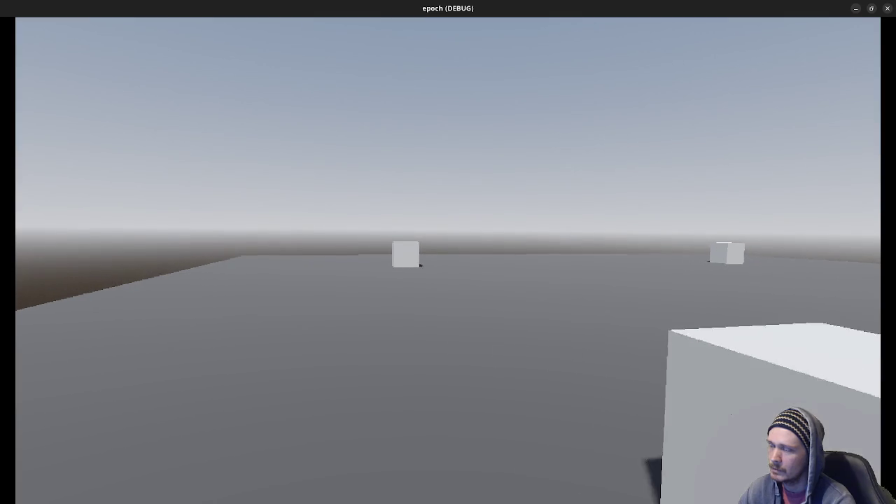
{"action": "key", "text": "w"}
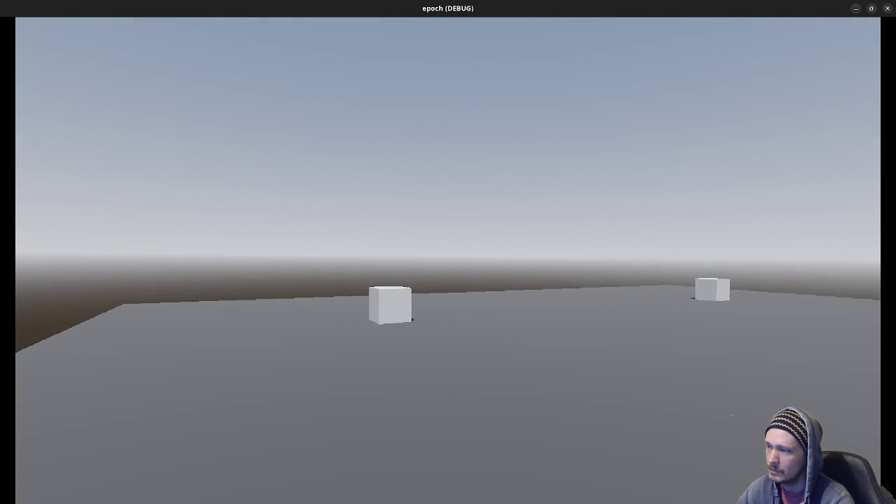
{"action": "key", "text": "w"}
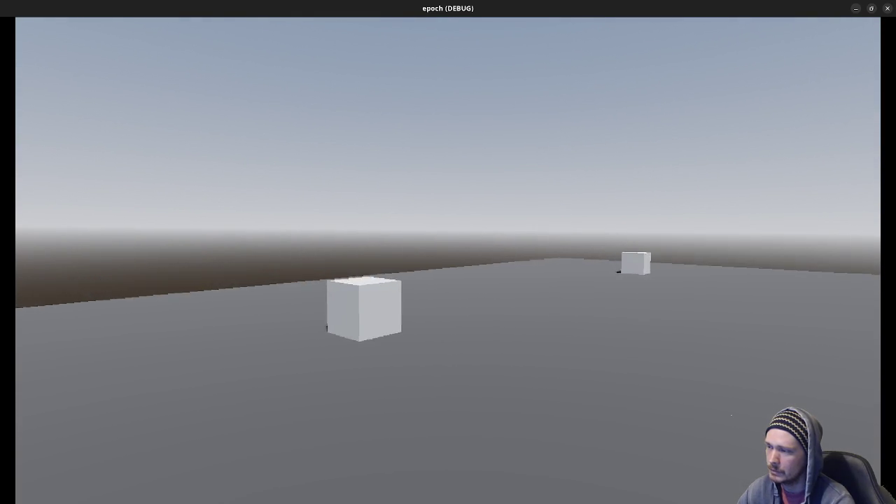
{"action": "key", "text": "w"}
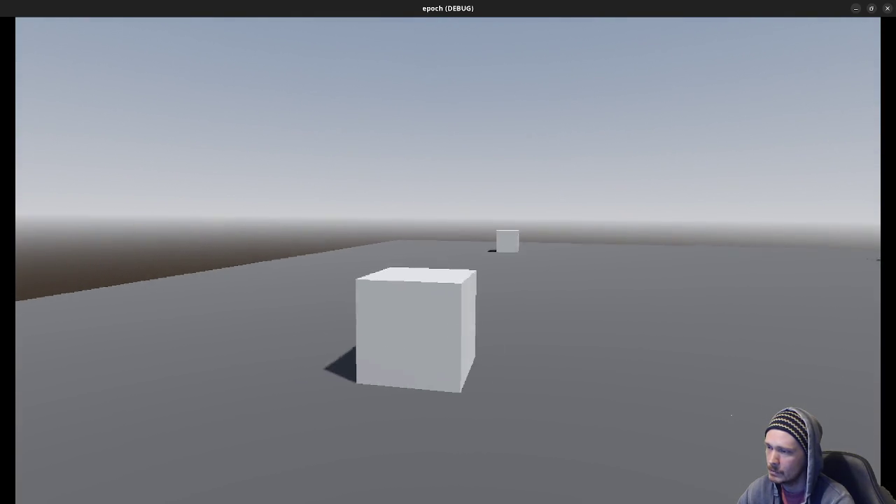
{"action": "key", "text": "s"}
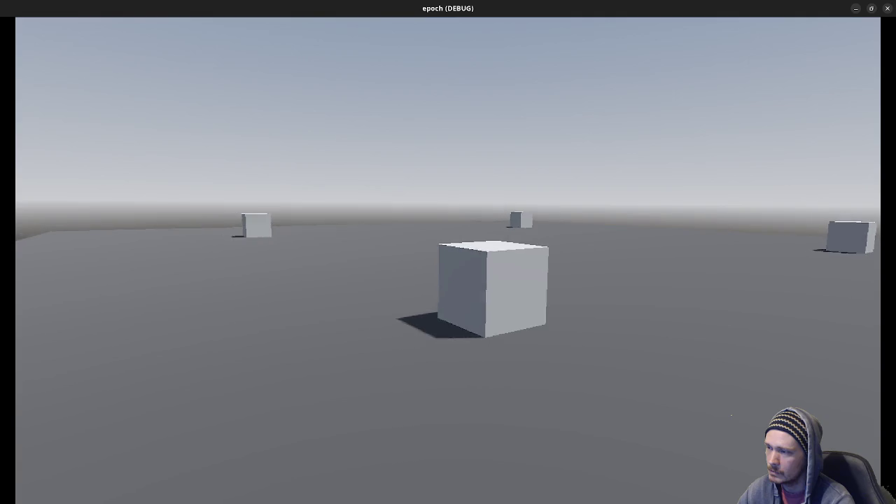
{"action": "key", "text": "w"}
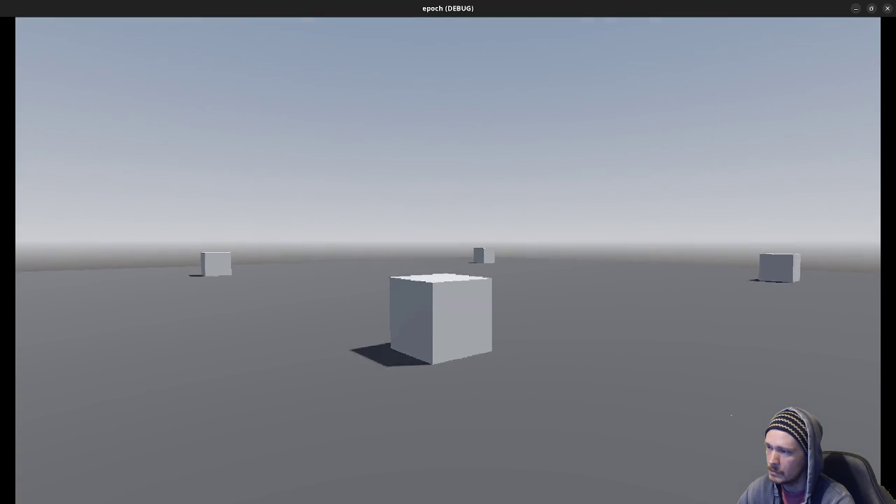
{"action": "key", "text": "w"}
{"action": "key", "text": "s"}
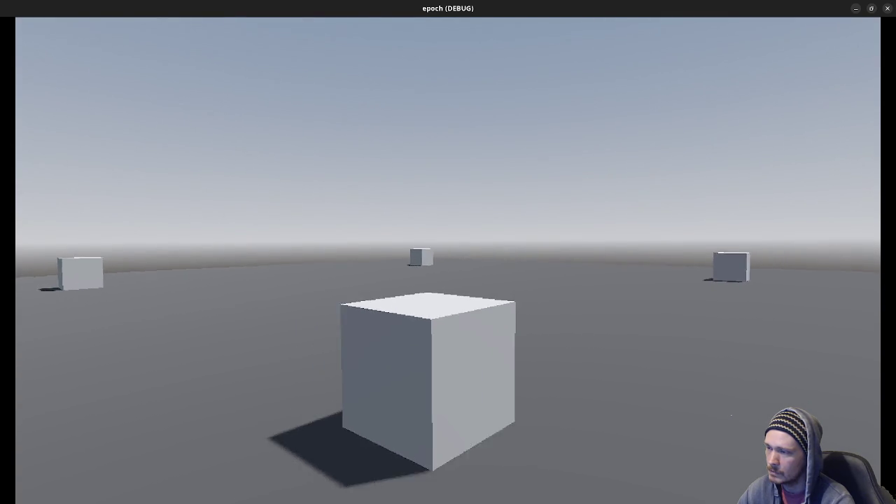
{"action": "key", "text": "a"}
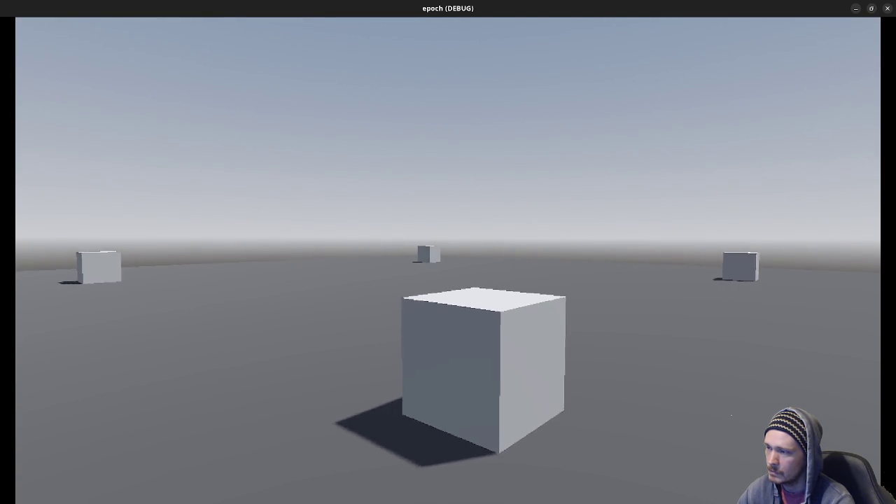
{"action": "key", "text": "d"}
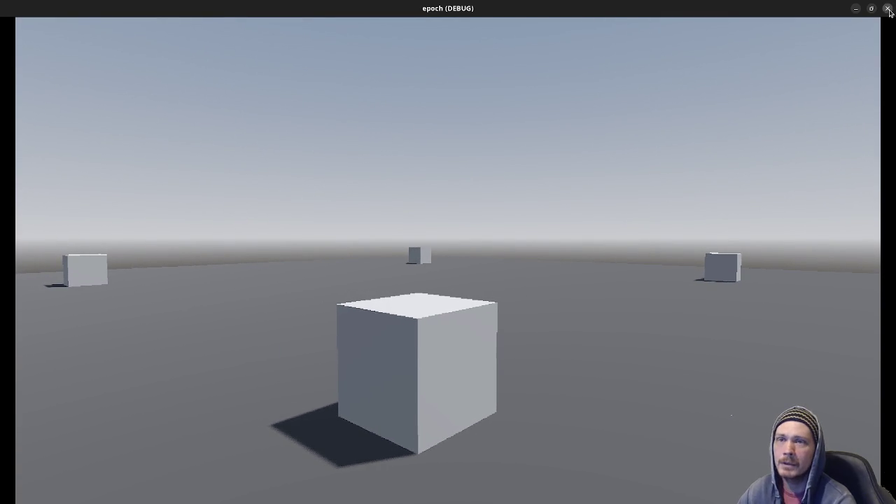
{"action": "key", "text": "Escape"}
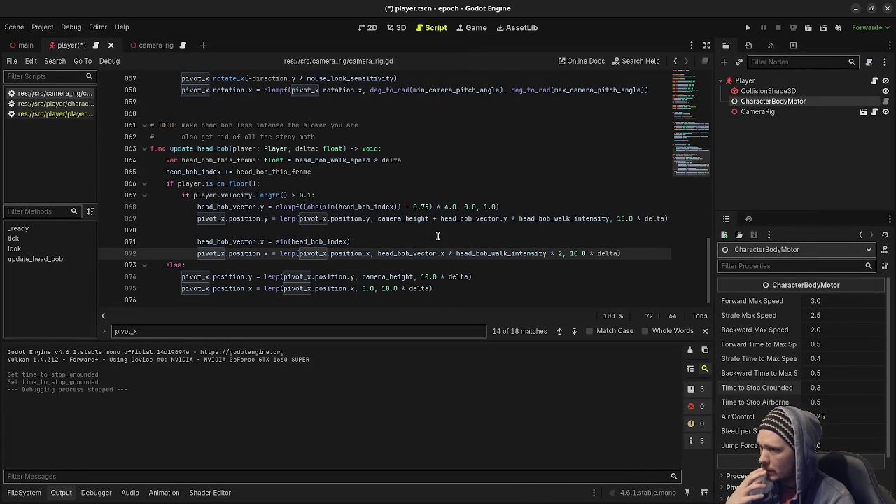
{"action": "scroll", "coordinate": [430, 238], "scroll_direction": "up", "scroll_amount": 3}
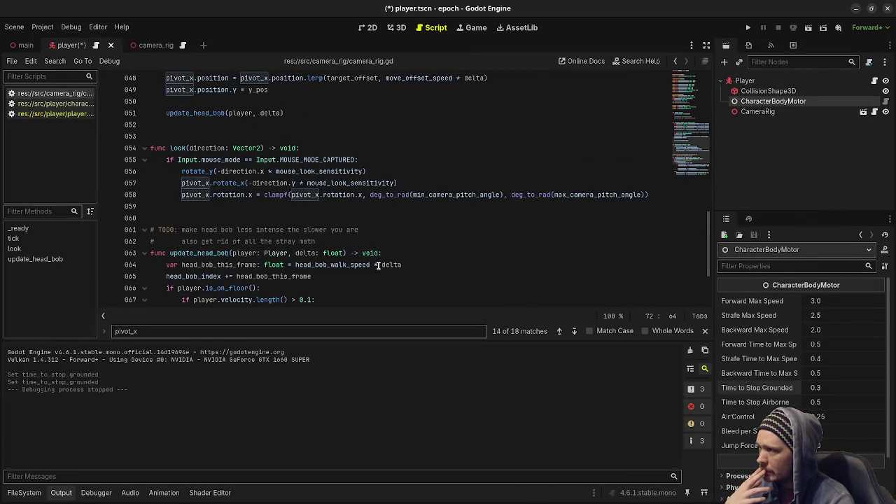
{"action": "scroll", "coordinate": [382, 259], "scroll_direction": "up", "scroll_amount": 1}
{"action": "scroll", "coordinate": [382, 259], "scroll_direction": "up", "scroll_amount": 8}
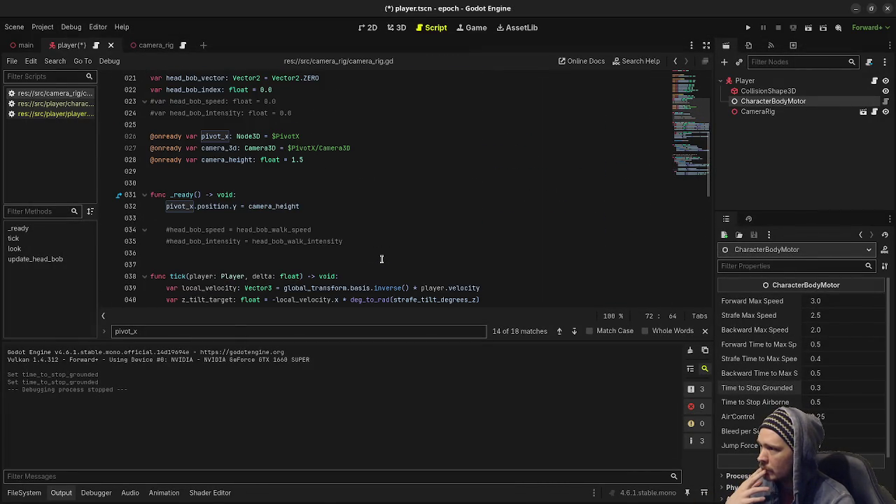
{"action": "scroll", "coordinate": [381, 259], "scroll_direction": "up", "scroll_amount": 3}
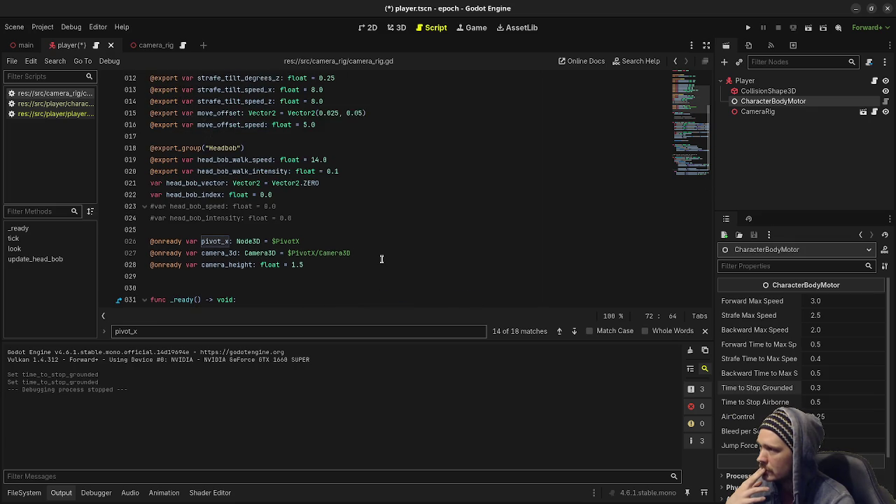
{"action": "scroll", "coordinate": [381, 259], "scroll_direction": "down", "scroll_amount": 10}
{"action": "scroll", "coordinate": [382, 258], "scroll_direction": "down", "scroll_amount": 5}
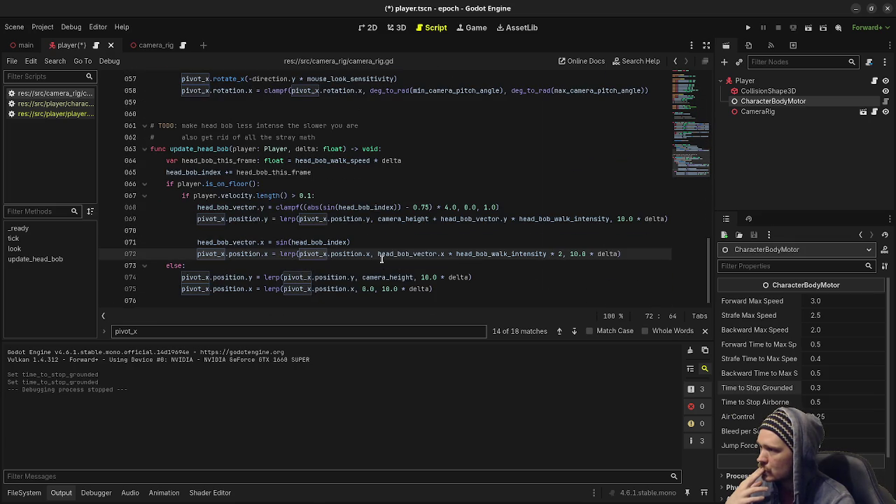
{"action": "scroll", "coordinate": [382, 259], "scroll_direction": "up", "scroll_amount": 1}
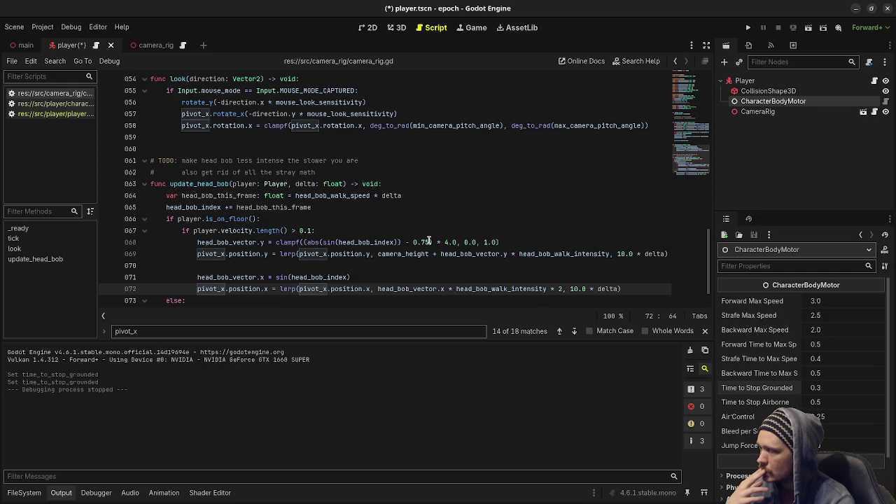
{"action": "left_click", "coordinate": [428, 241]}
{"action": "mouse_move", "coordinate": [522, 288]}
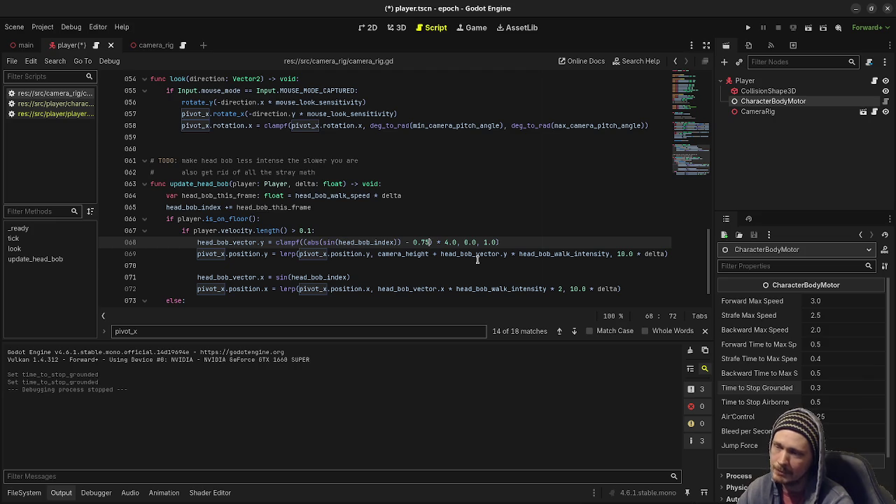
Put the caret at the end of clamp line 068 and save the player scene.
{"action": "left_click", "coordinate": [478, 259]}
{"action": "left_click", "coordinate": [493, 235]}
{"action": "left_click", "coordinate": [492, 243]}
{"action": "key", "text": "ctrl+s"}
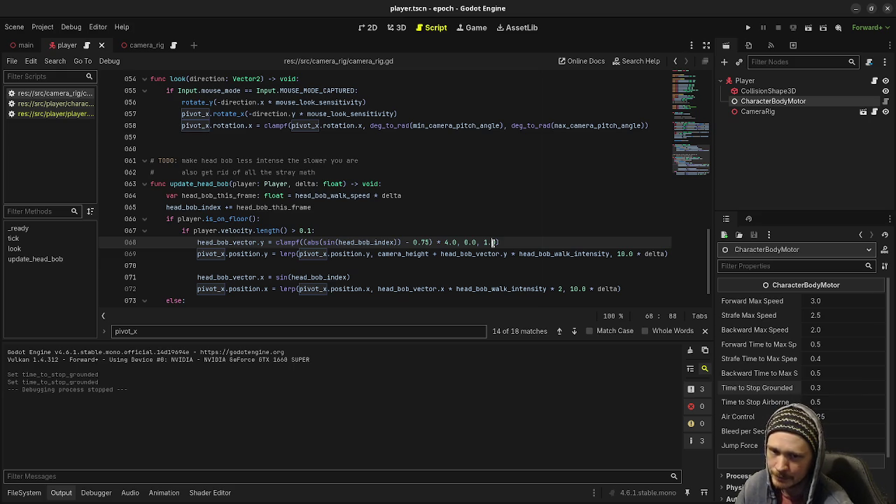
Make the clamp's upper limit read 1.0 and select line 068's 0.75 offset.
{"action": "type", "text": "0)"}
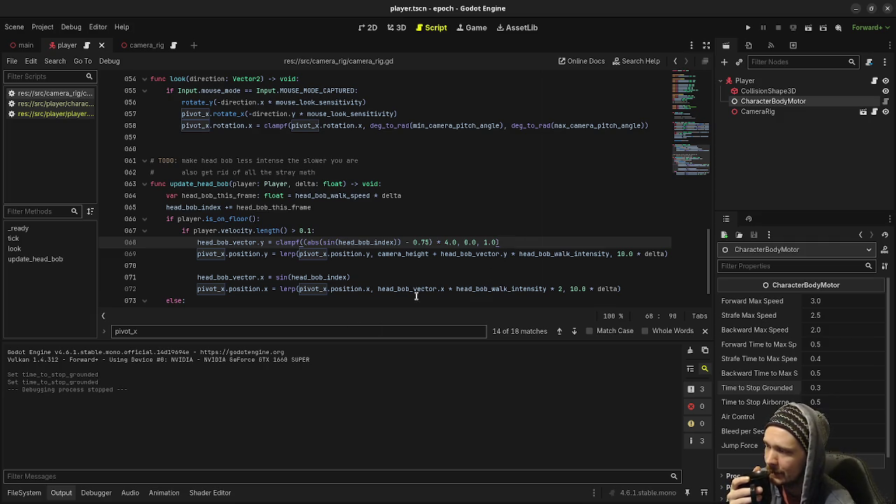
{"action": "mouse_move", "coordinate": [413, 290]}
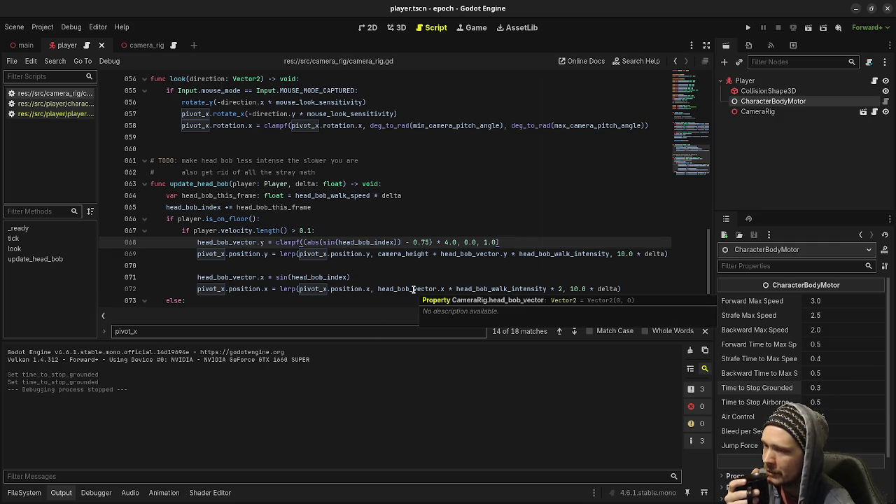
{"action": "left_click", "coordinate": [382, 277]}
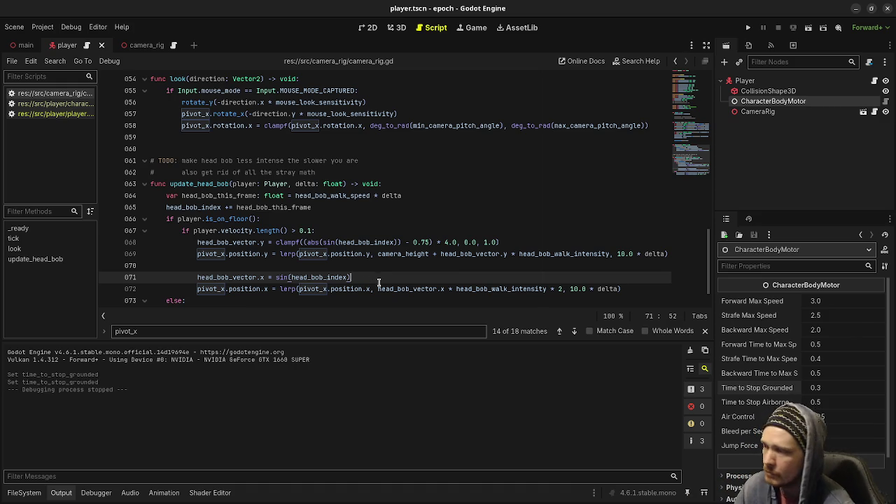
{"action": "left_click_drag", "start_coordinate": [430, 242], "coordinate": [413, 243]}
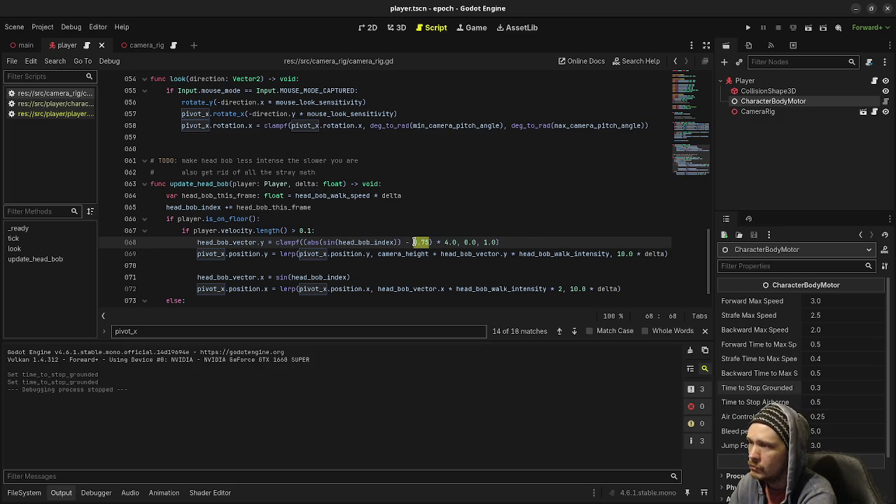
Replace line 068's 0.75 offset with head_bob_index_offset.
{"action": "type", "text": "head_bob_"}
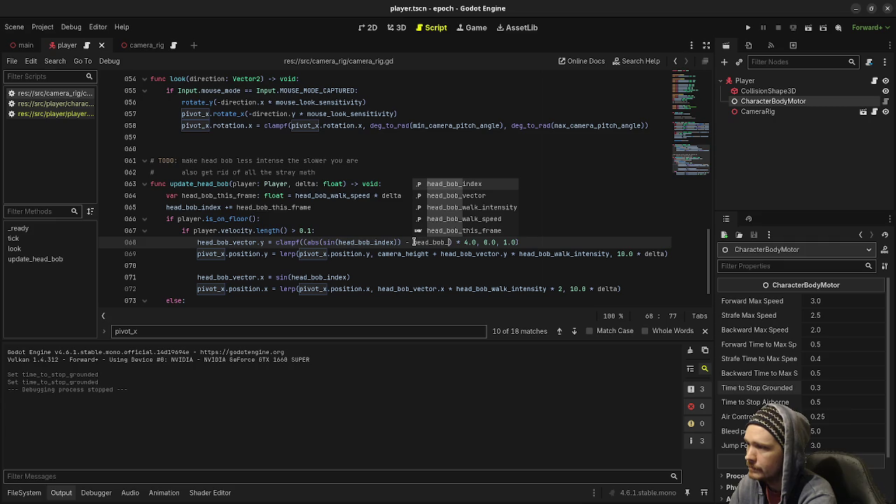
{"action": "scroll", "coordinate": [315, 168], "scroll_direction": "up", "scroll_amount": 15}
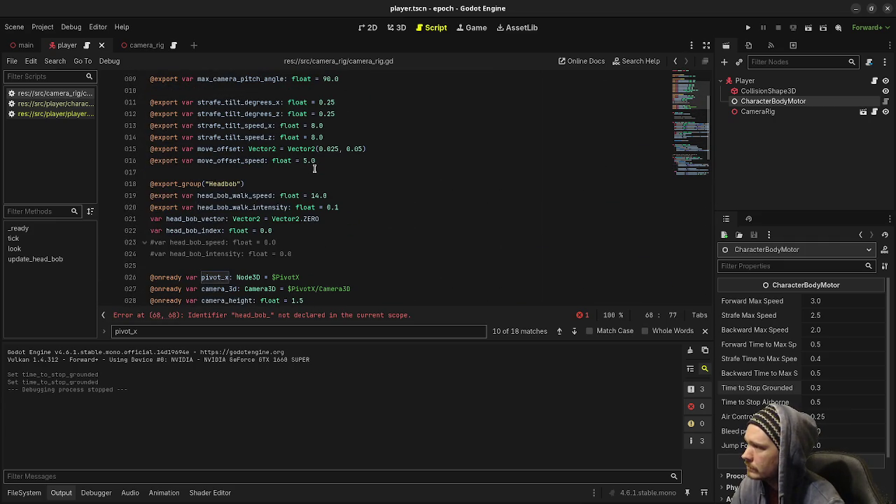
{"action": "scroll", "coordinate": [315, 168], "scroll_direction": "down", "scroll_amount": 1}
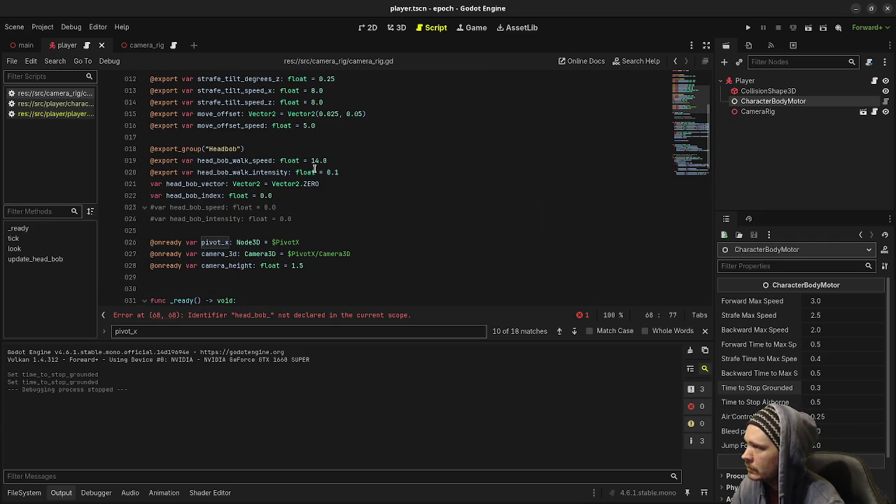
{"action": "scroll", "coordinate": [315, 168], "scroll_direction": "up", "scroll_amount": 1}
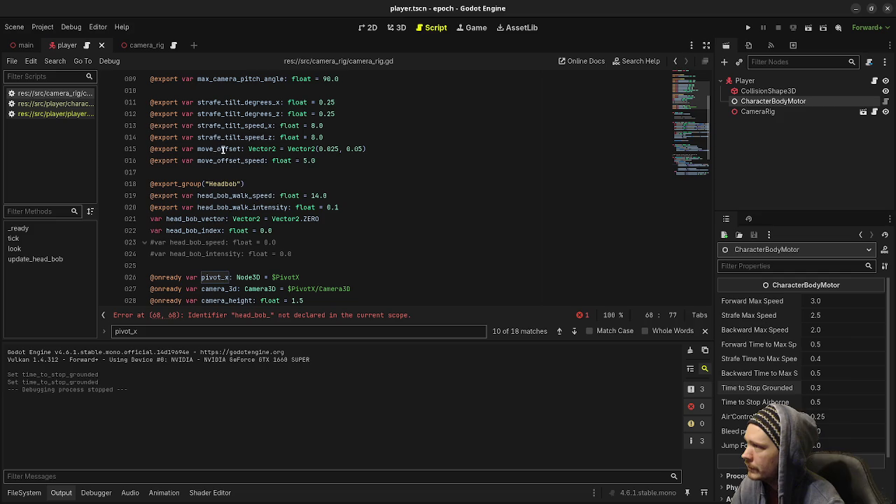
{"action": "scroll", "coordinate": [239, 200], "scroll_direction": "down", "scroll_amount": 1}
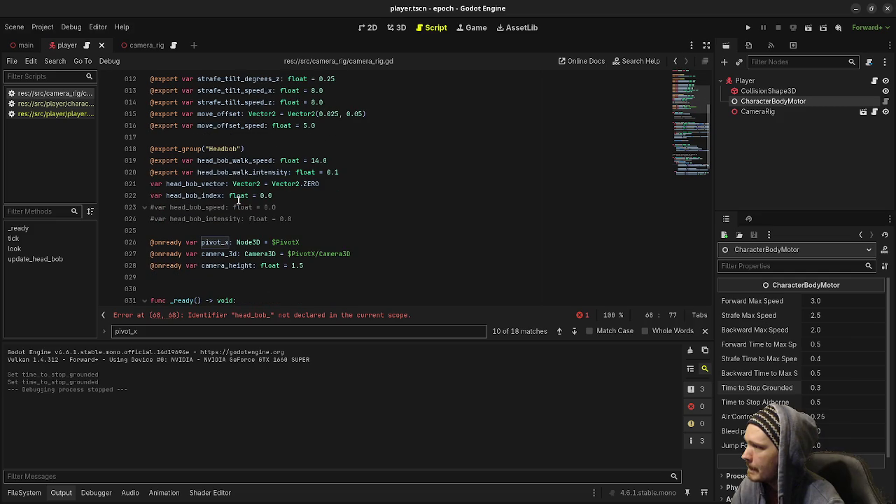
{"action": "scroll", "coordinate": [317, 212], "scroll_direction": "down", "scroll_amount": 12}
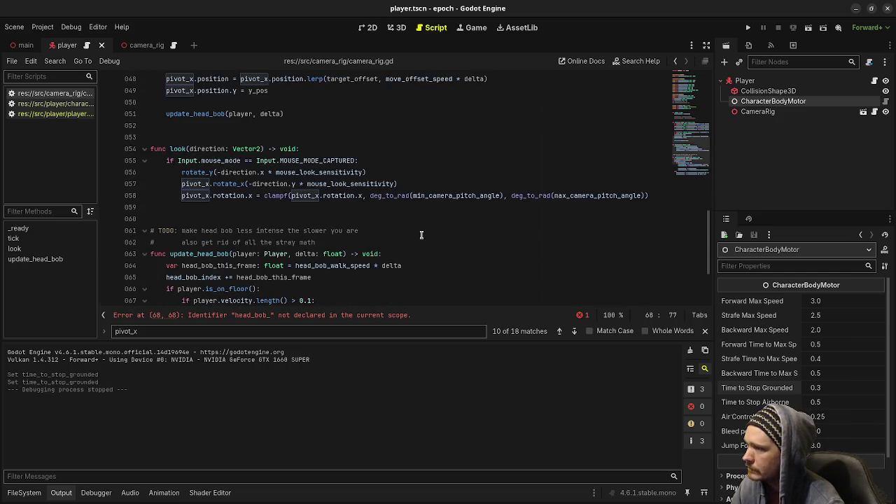
{"action": "scroll", "coordinate": [421, 235], "scroll_direction": "down", "scroll_amount": 3}
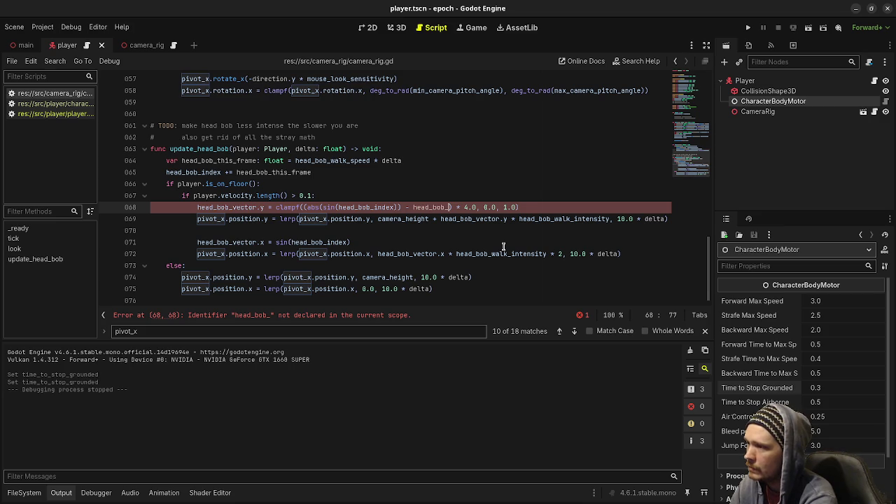
{"action": "type", "text": "index_offset"}
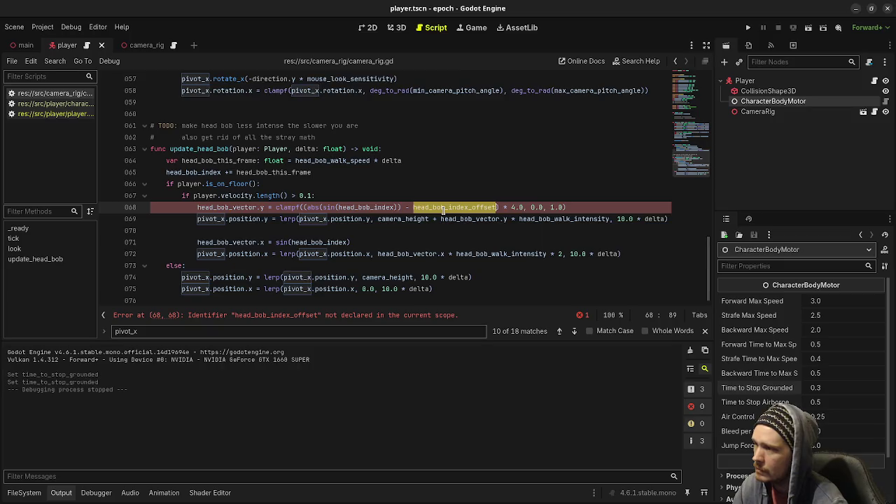
{"action": "scroll", "coordinate": [443, 210], "scroll_direction": "up", "scroll_amount": 15}
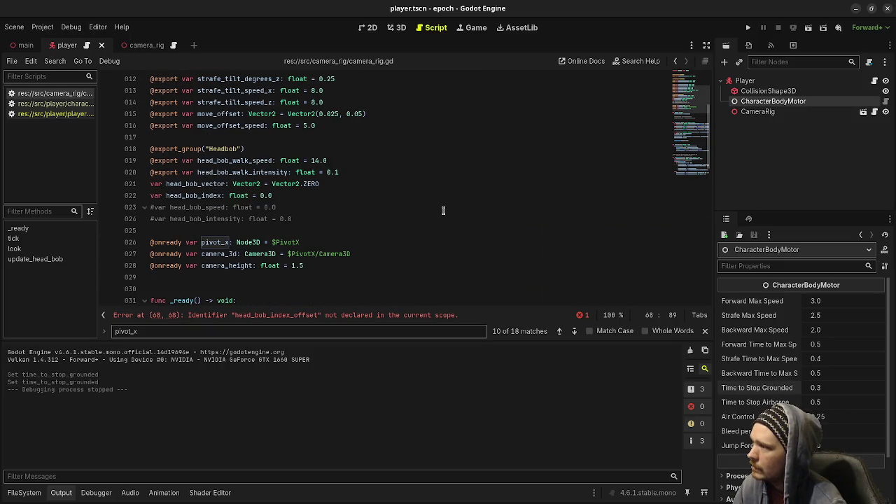
{"action": "left_click", "coordinate": [358, 172]}
{"action": "key", "text": "Return"}
{"action": "type", "text": "@"}
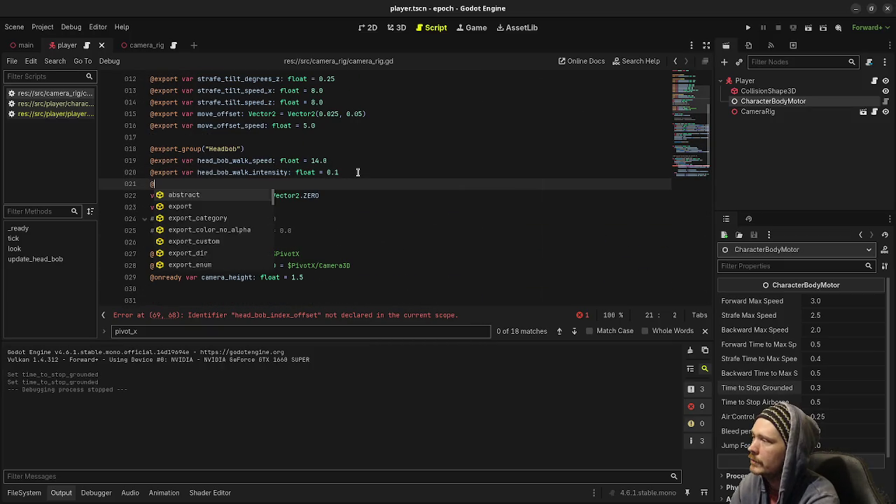
{"action": "type", "text": "export var head_"}
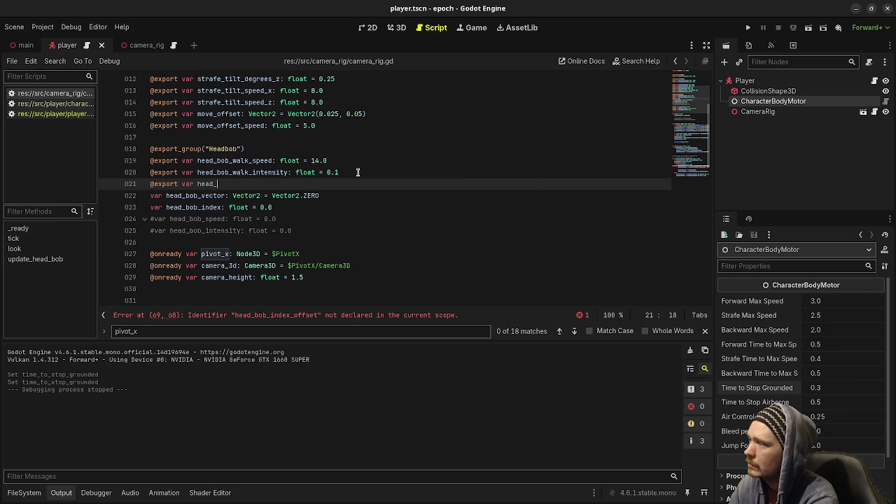
{"action": "type", "text": "bob_offset: "}
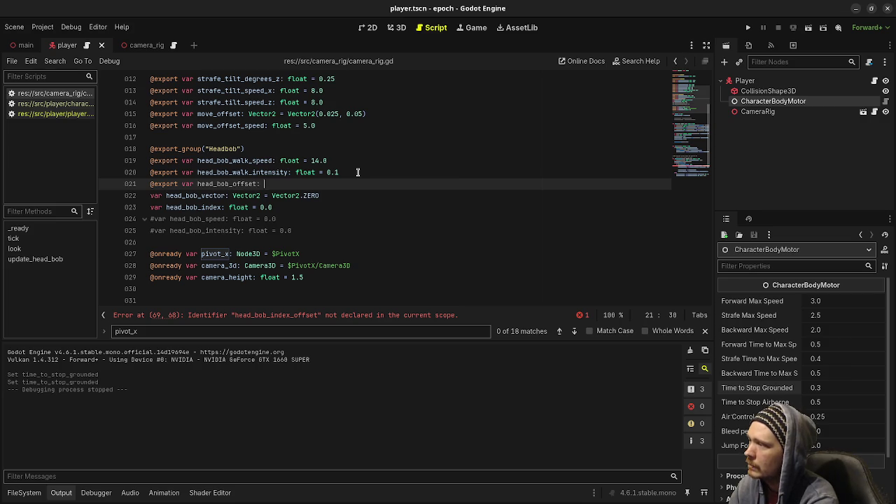
{"action": "type", "text": "float = 0.75"}
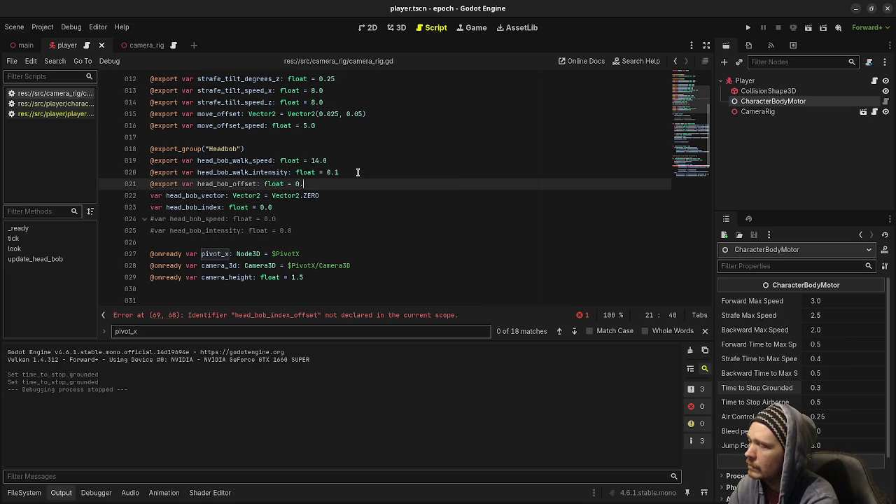
{"action": "key", "text": "ctrl+s"}
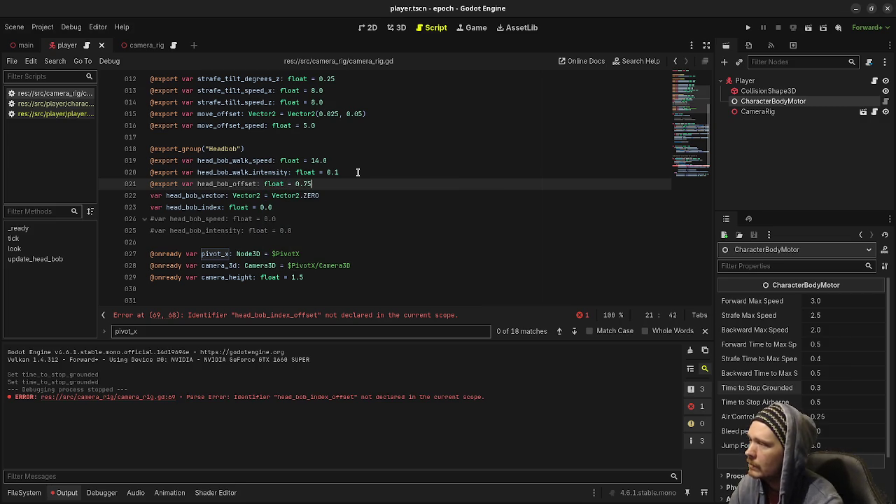
{"action": "left_click", "coordinate": [180, 183]}
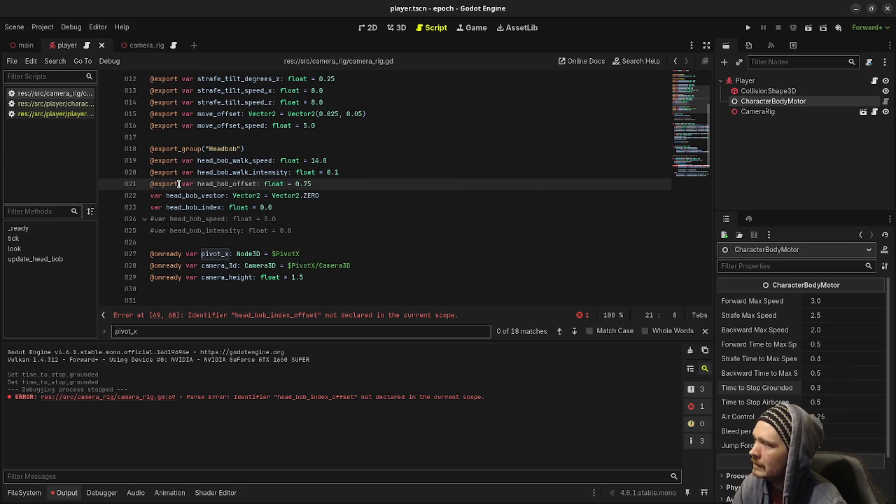
{"action": "type", "text": "_"}
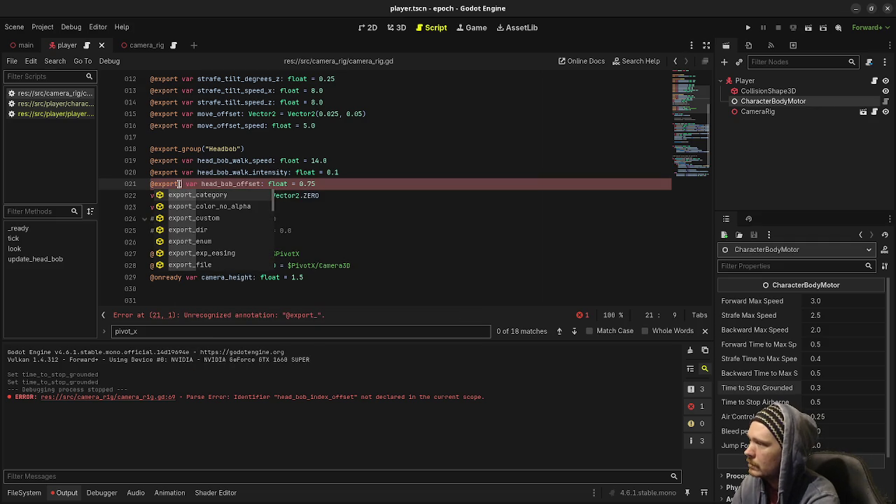
{"action": "key", "text": "Down"}
{"action": "key", "text": "Down"}
{"action": "key", "text": "Down"}
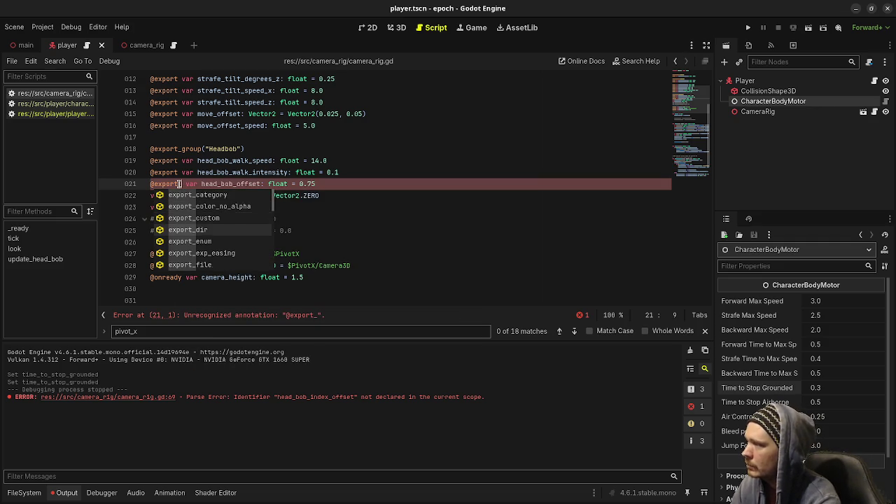
{"action": "key", "text": "Down"}
{"action": "key", "text": "Down"}
{"action": "key", "text": "Down"}
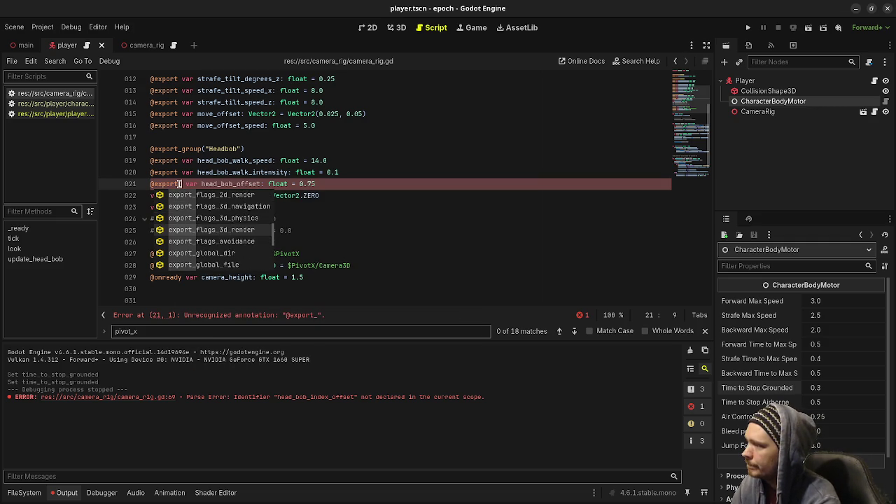
{"action": "key", "text": "Down"}
{"action": "key", "text": "Down"}
{"action": "key", "text": "Down"}
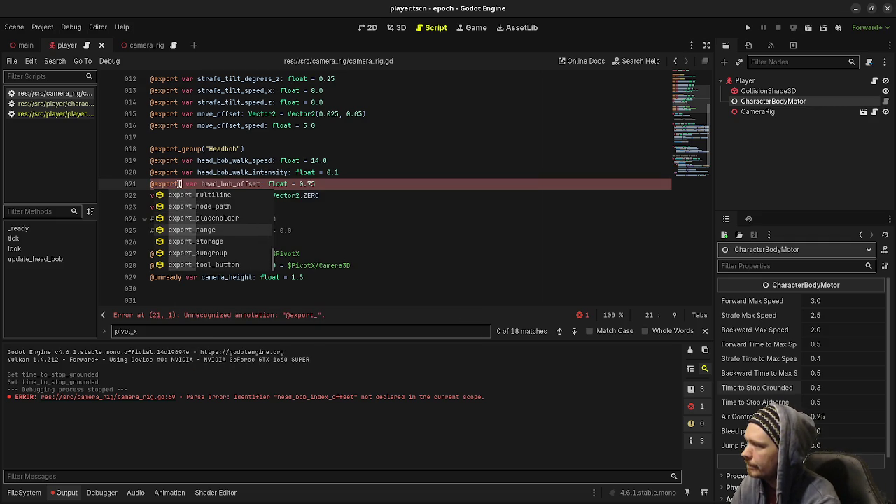
{"action": "key", "text": "Return"}
{"action": "type", "text": "0.0, 1.0"}
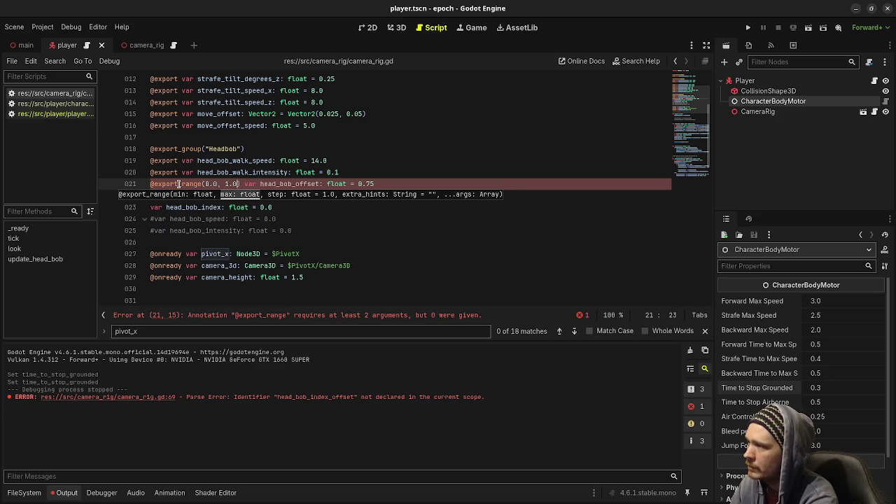
{"action": "type", "text": ","}
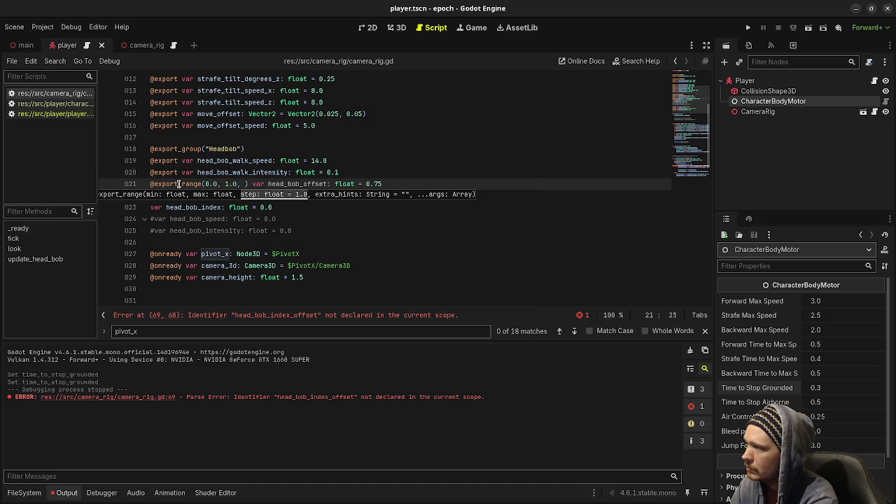
{"action": "type", "text": "0.0"}
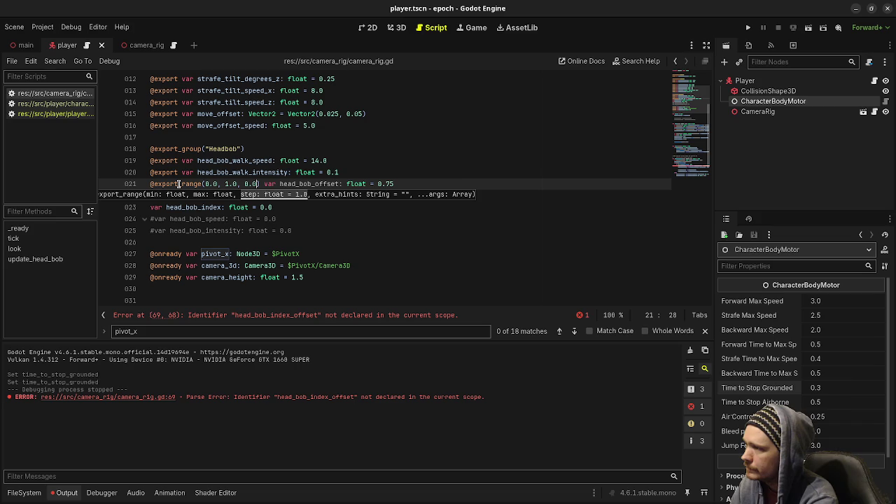
{"action": "type", "text": "01"}
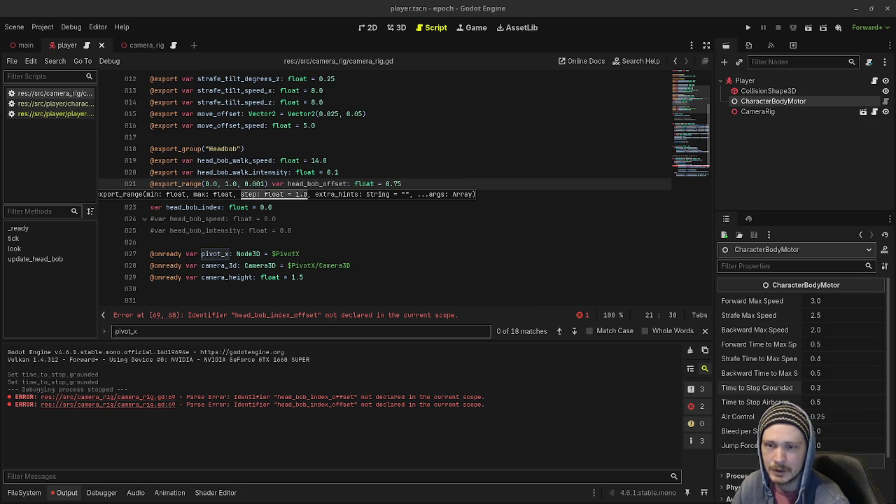
{"action": "key", "text": "alt+Tab"}
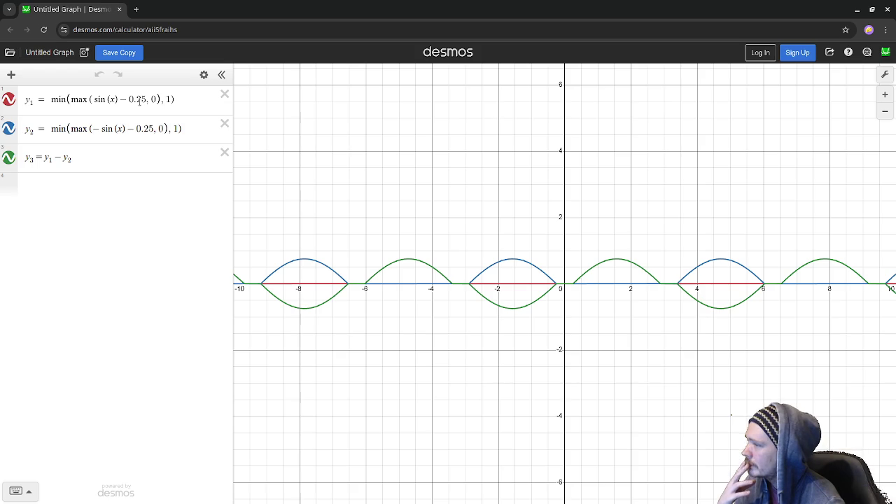
Change y1's 0.25 offset to 0.75, multiply y1 by 4, then switch to the file manager.
{"action": "double_click", "coordinate": [140, 100]}
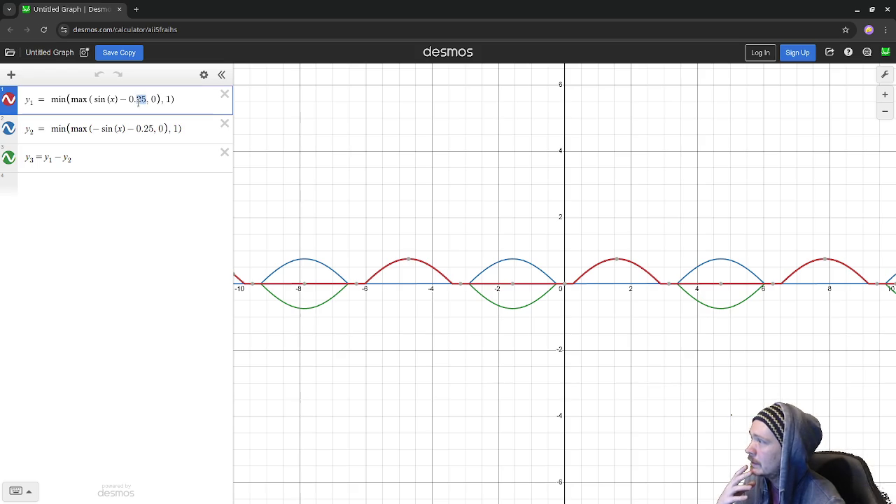
{"action": "type", "text": "75"}
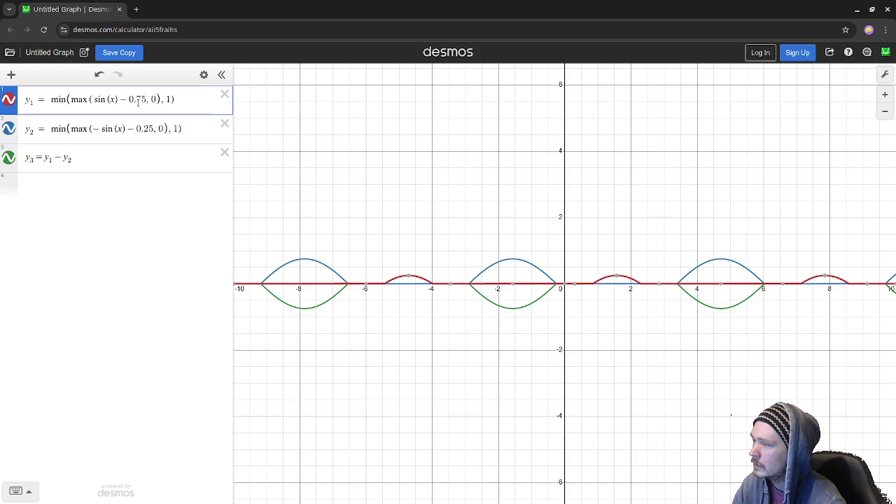
{"action": "left_click", "coordinate": [182, 100]}
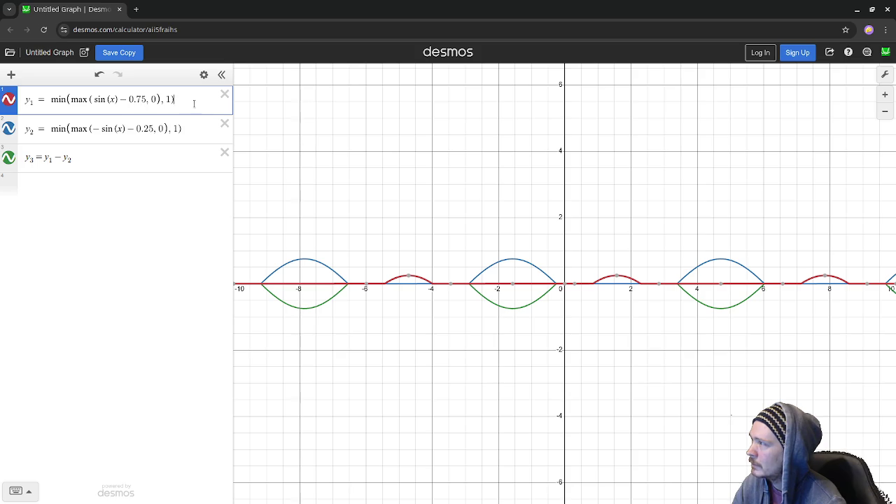
{"action": "type", "text": "*4"}
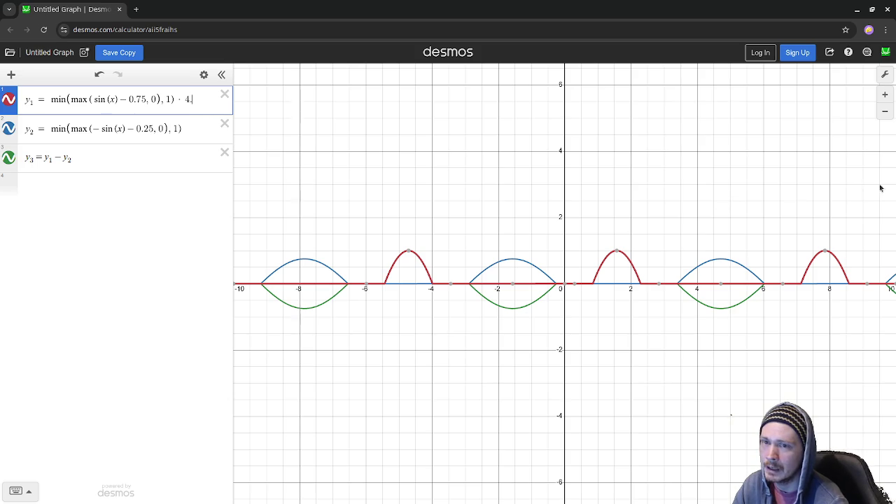
{"action": "key", "text": "alt+Tab"}
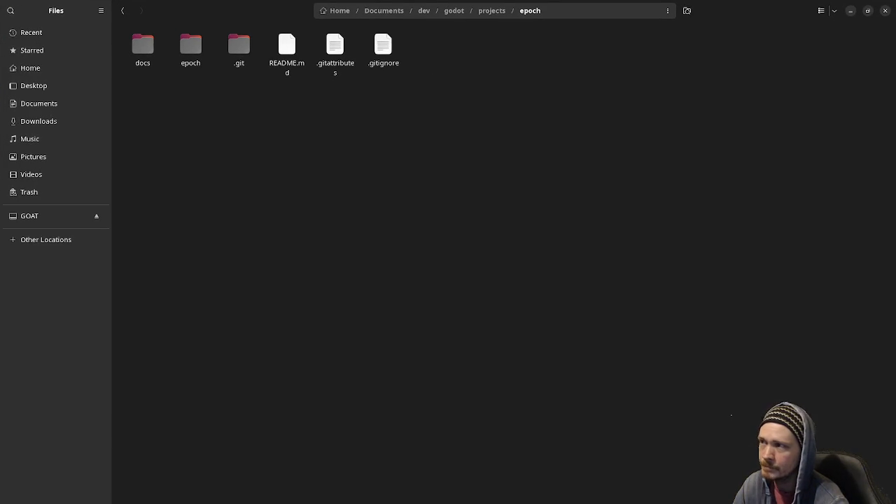
Open mock3.aseprite from Aseprite's recent files and play its animation.
{"action": "key", "text": "alt+Tab"}
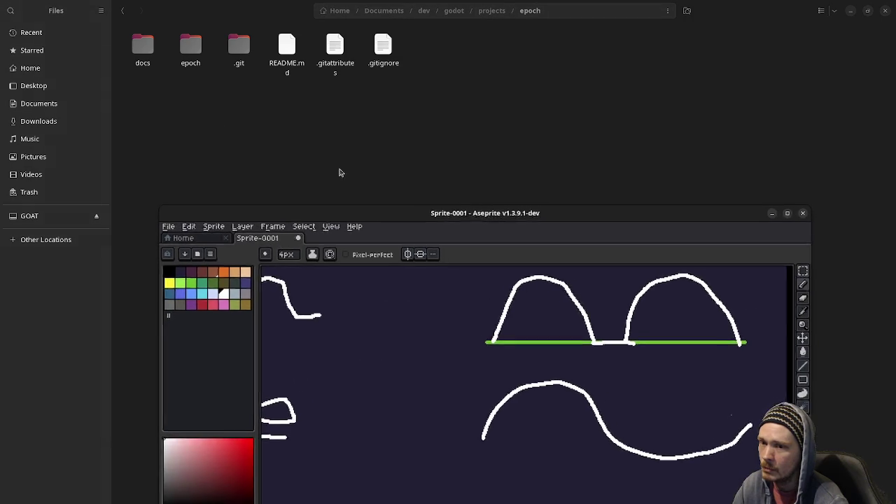
{"action": "left_click", "coordinate": [159, 238]}
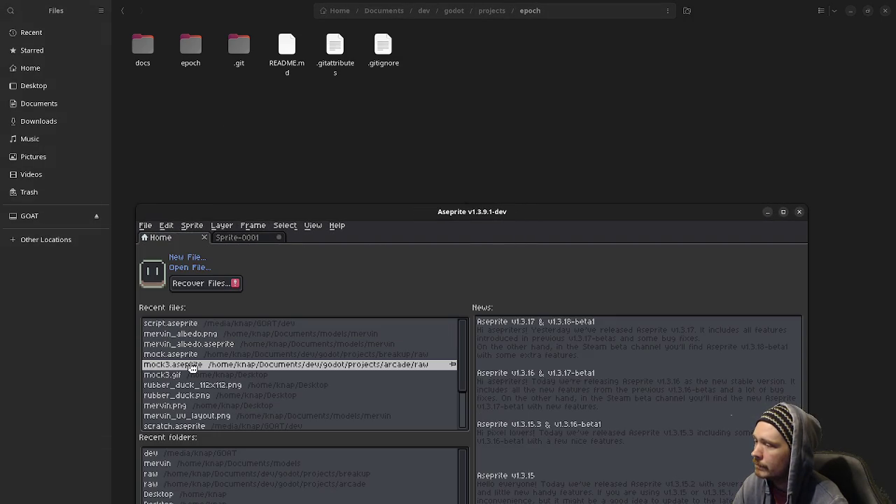
{"action": "left_click", "coordinate": [192, 366]}
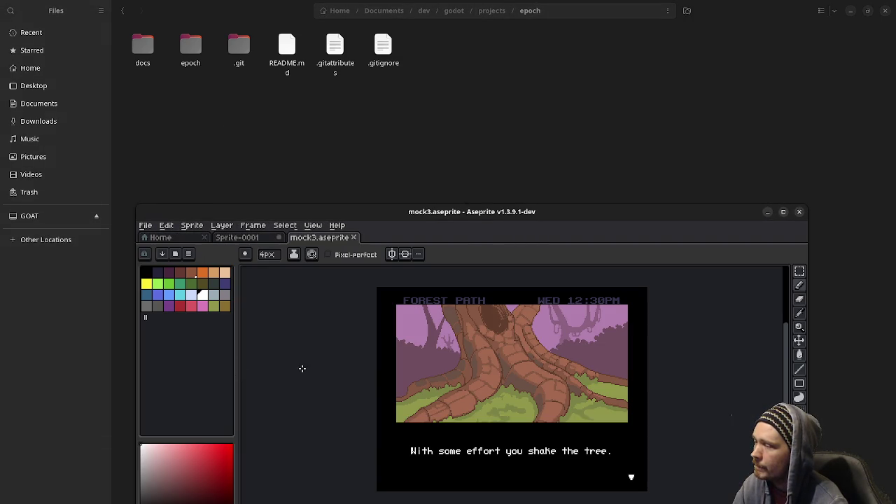
{"action": "left_click_drag", "start_coordinate": [568, 217], "coordinate": [582, 69]}
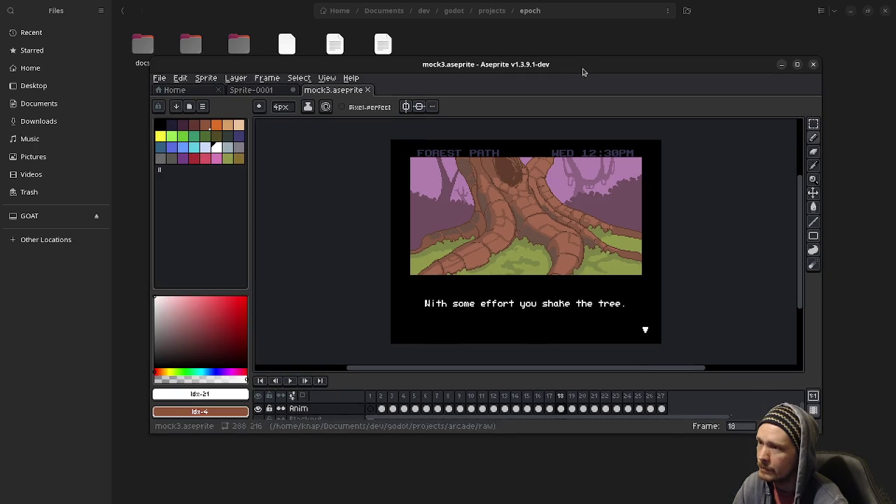
{"action": "left_click", "coordinate": [295, 380]}
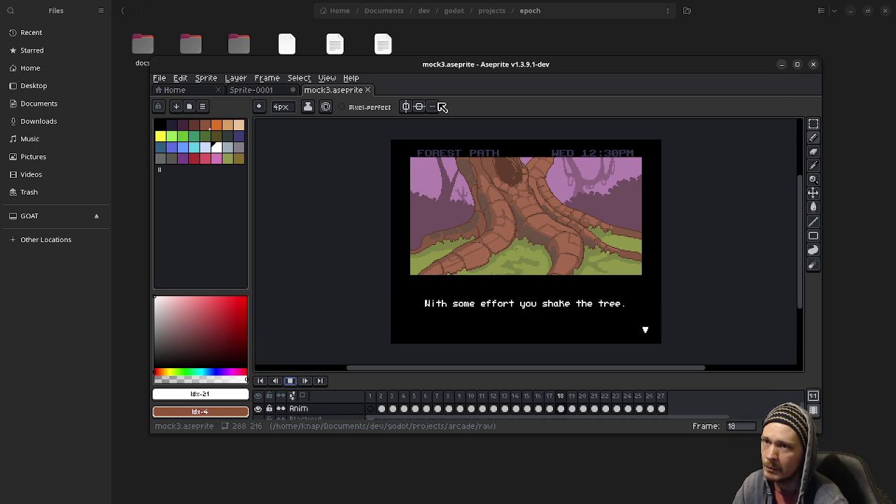
Close mock3, then minimize Aseprite and the file manager.
{"action": "left_click", "coordinate": [368, 91]}
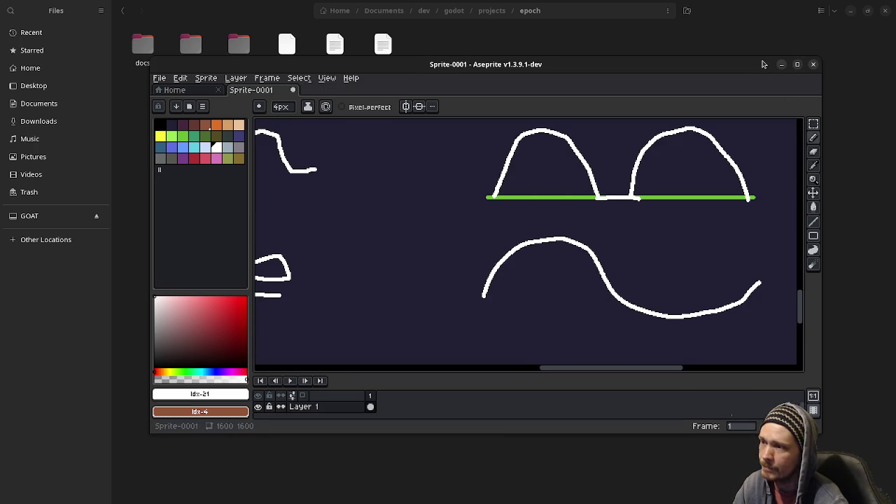
{"action": "left_click", "coordinate": [782, 64]}
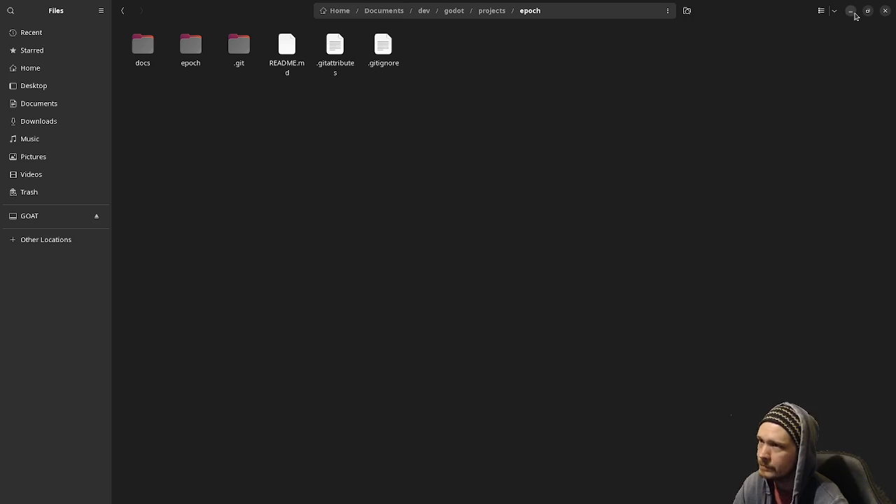
{"action": "left_click", "coordinate": [850, 10]}
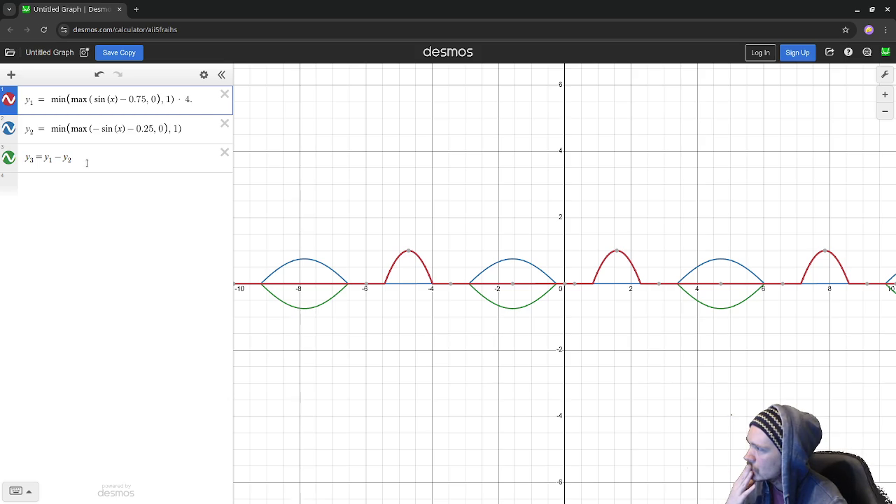
Hide the y3 and y2 curves, leaving only the clamped y1 bumps.
{"action": "left_click", "coordinate": [9, 160]}
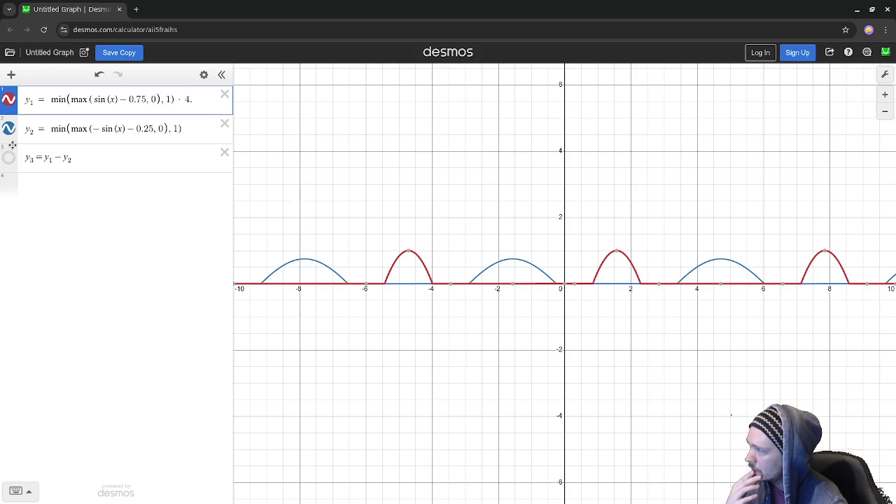
{"action": "left_click", "coordinate": [8, 129]}
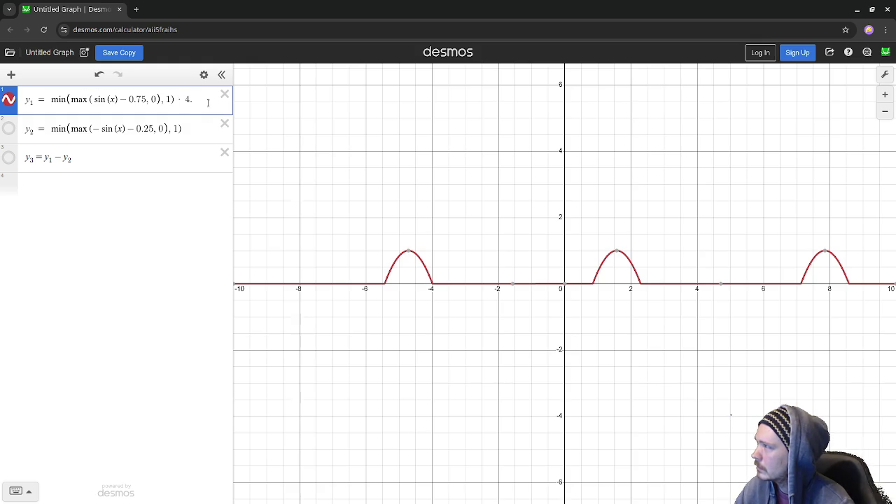
{"action": "mouse_move", "coordinate": [407, 257]}
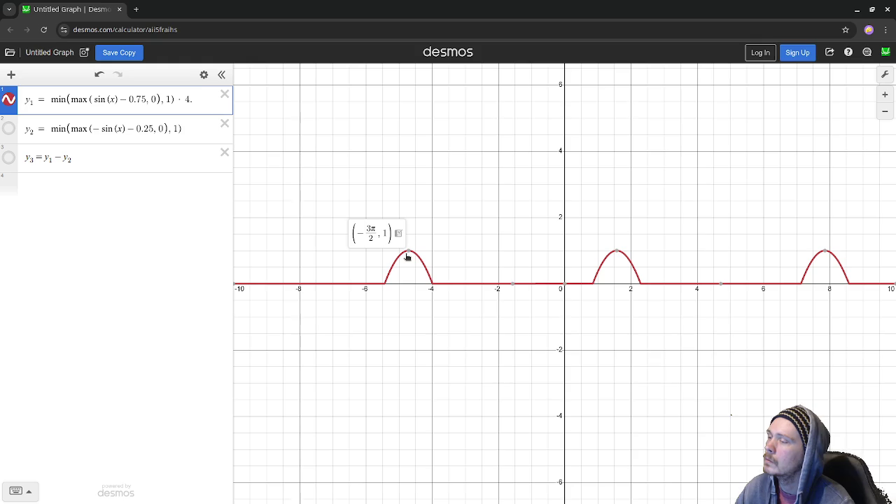
{"action": "double_click", "coordinate": [186, 99]}
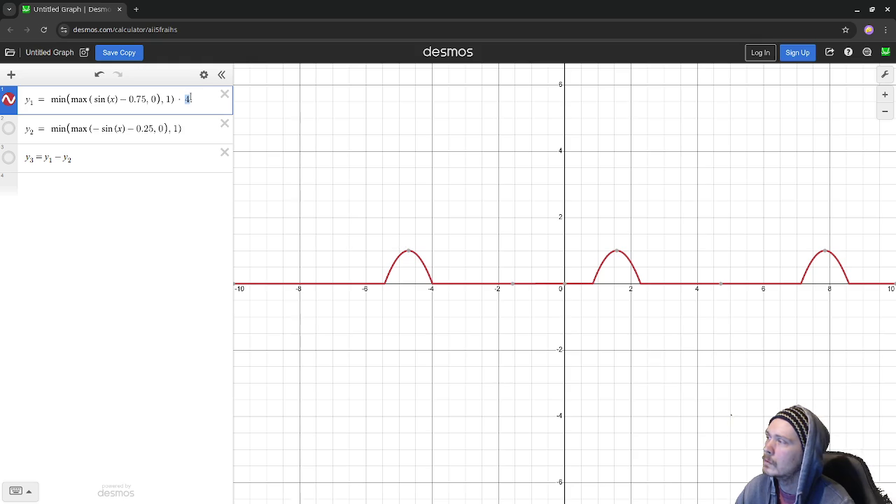
{"action": "type", "text": "8."}
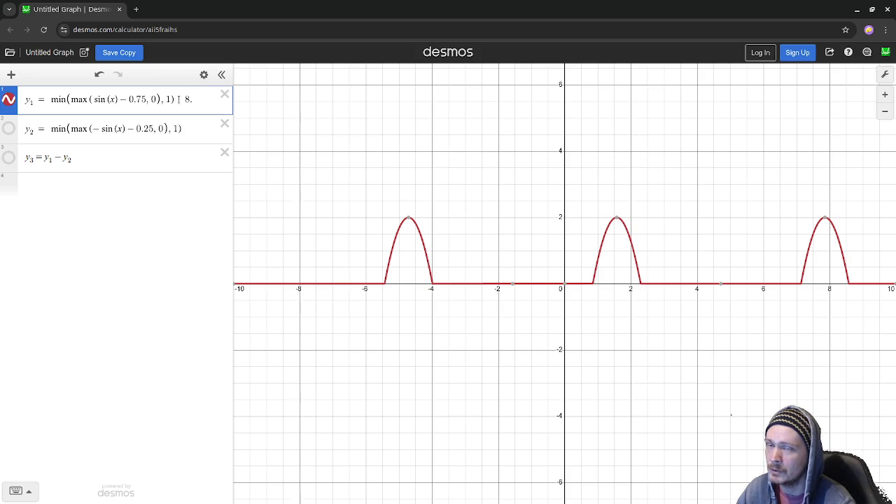
{"action": "left_click", "coordinate": [144, 99]}
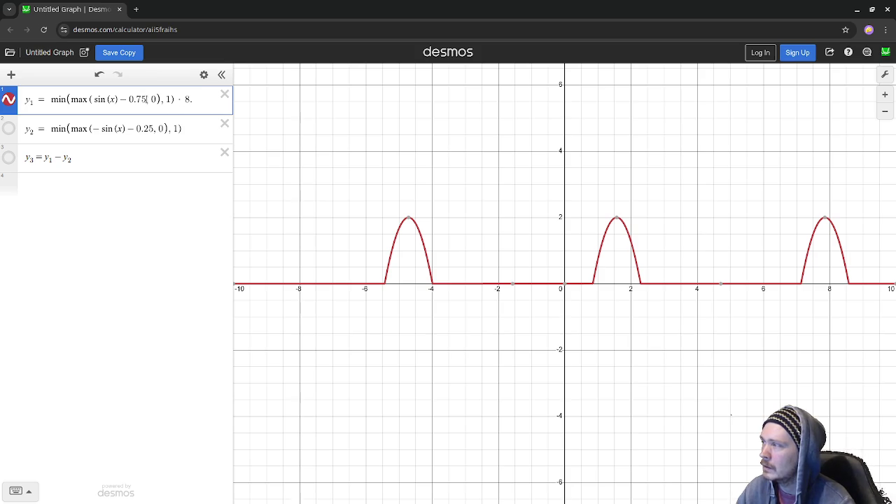
{"action": "left_click_drag", "start_coordinate": [145, 99], "coordinate": [120, 99]}
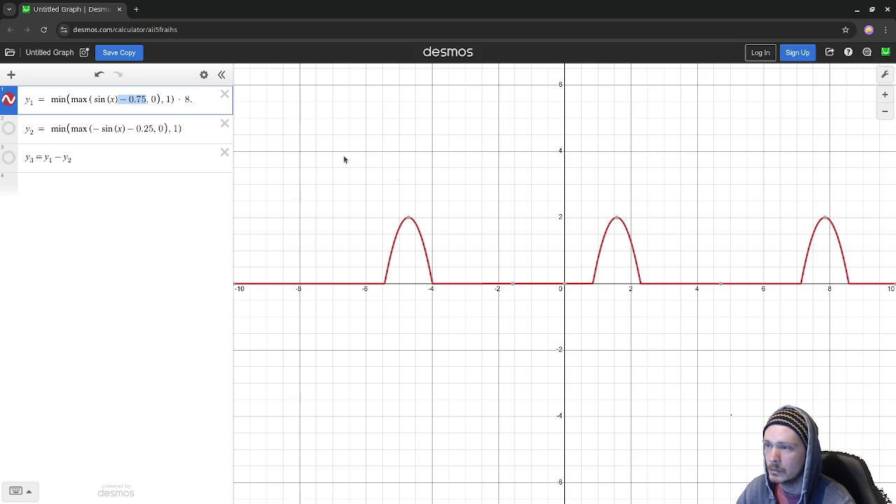
{"action": "double_click", "coordinate": [187, 99]}
{"action": "type", "text": "4"}
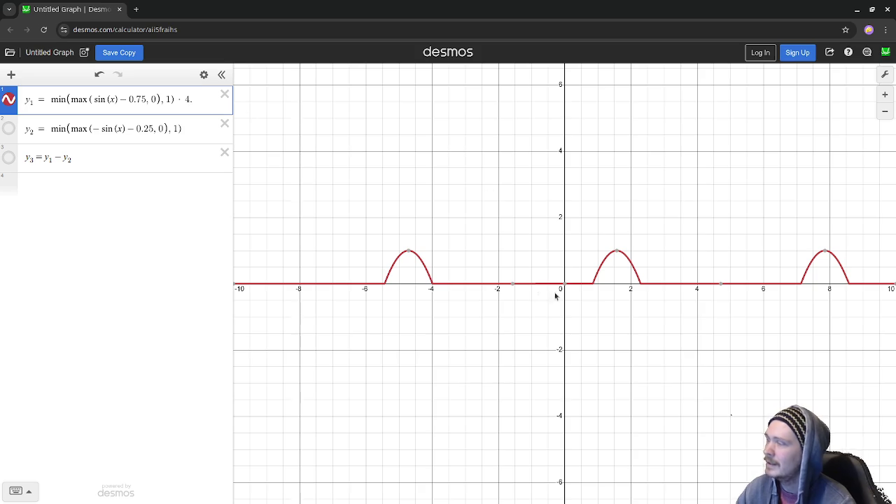
{"action": "mouse_move", "coordinate": [606, 235]}
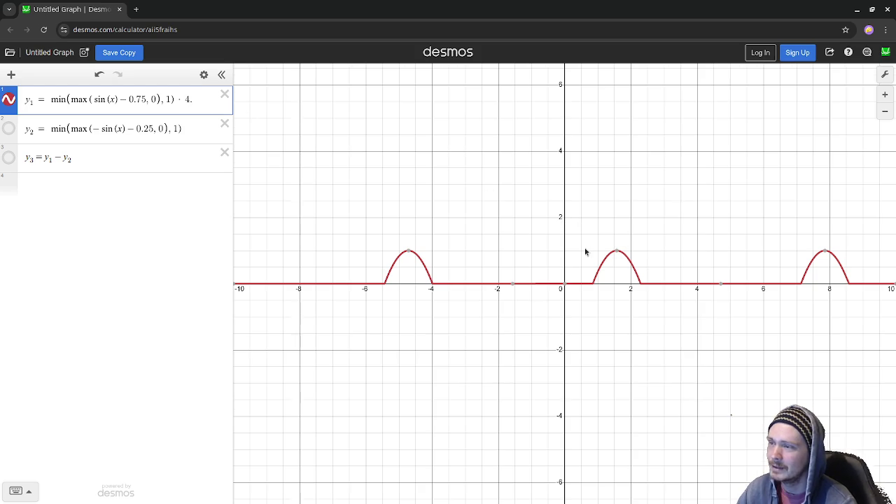
{"action": "scroll", "coordinate": [578, 245], "scroll_direction": "up", "scroll_amount": 2}
{"action": "scroll", "coordinate": [563, 255], "scroll_direction": "up", "scroll_amount": 1}
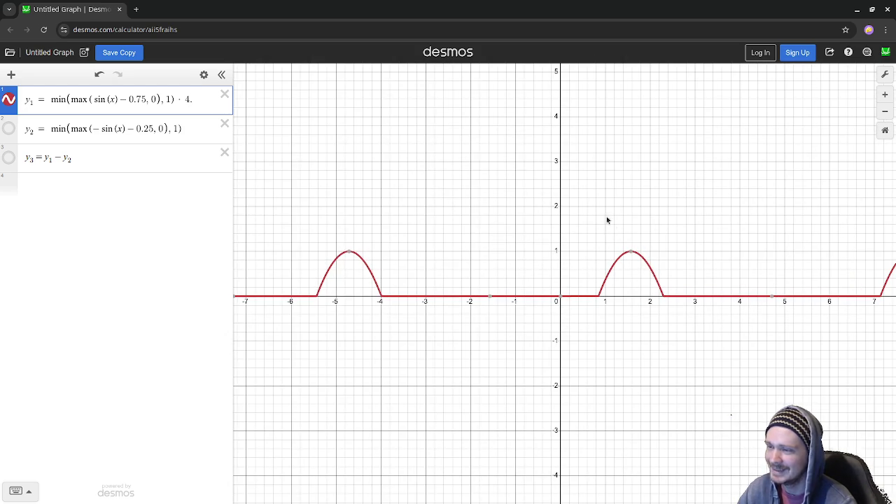
{"action": "left_click_drag", "start_coordinate": [558, 233], "coordinate": [438, 237]}
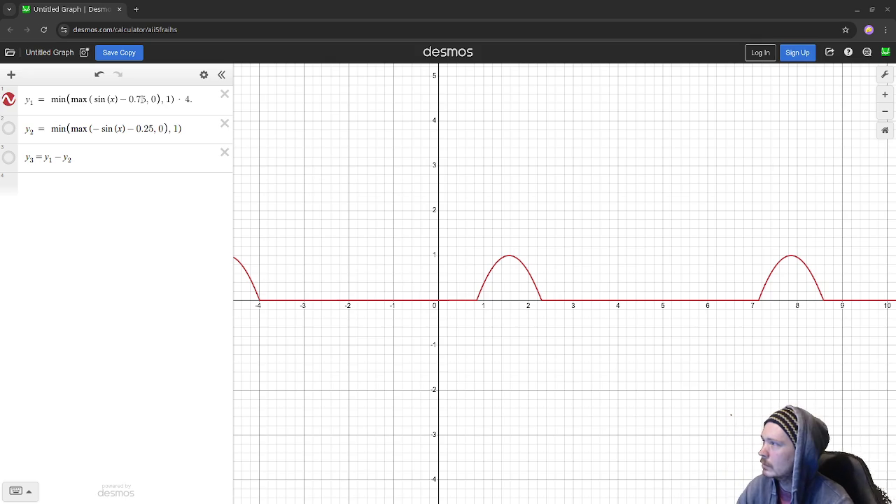
Add a slider v = 0.25 above y1, then start typing (1.0 − into y1.
{"action": "left_click", "coordinate": [139, 99]}
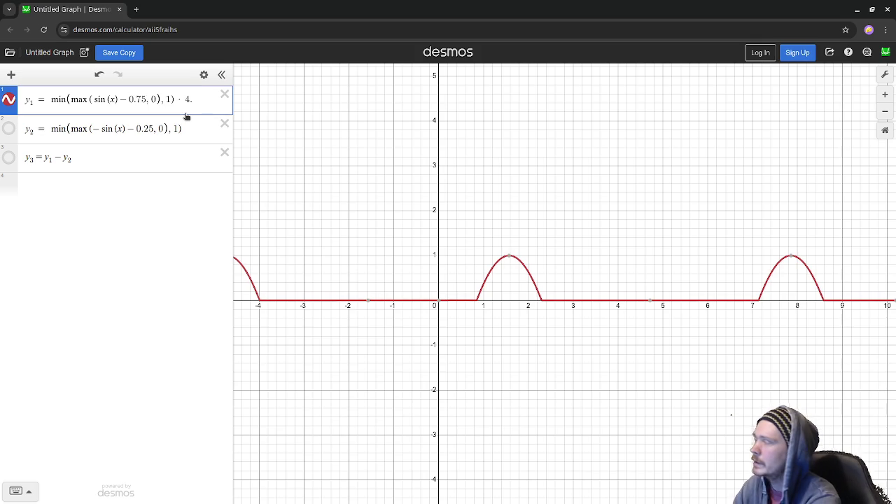
{"action": "left_click", "coordinate": [11, 74]}
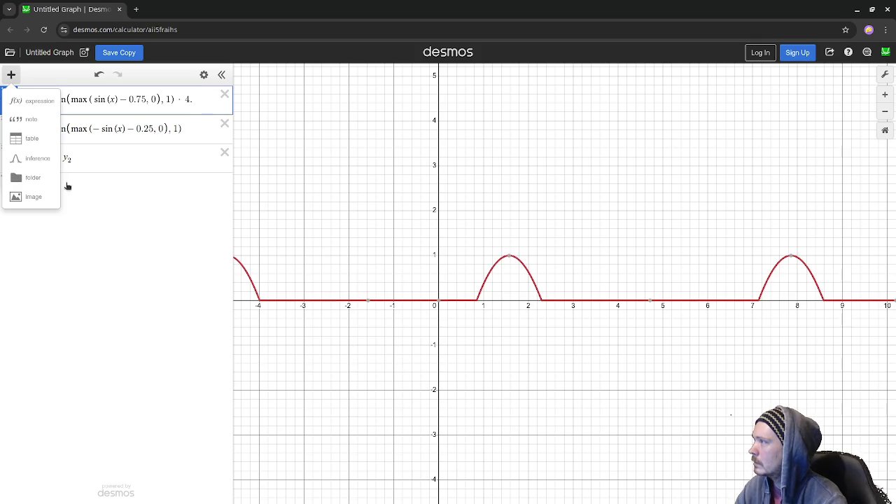
{"action": "key", "text": "Escape"}
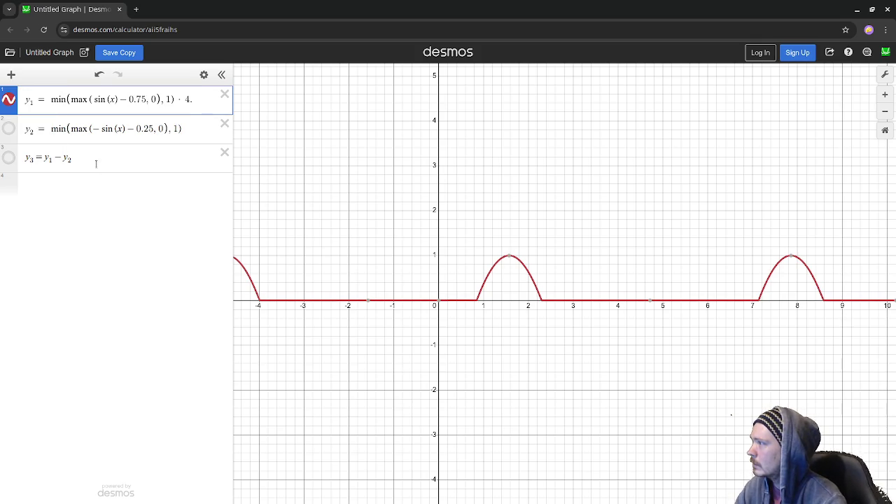
{"action": "left_click", "coordinate": [17, 75]}
{"action": "left_click", "coordinate": [35, 101]}
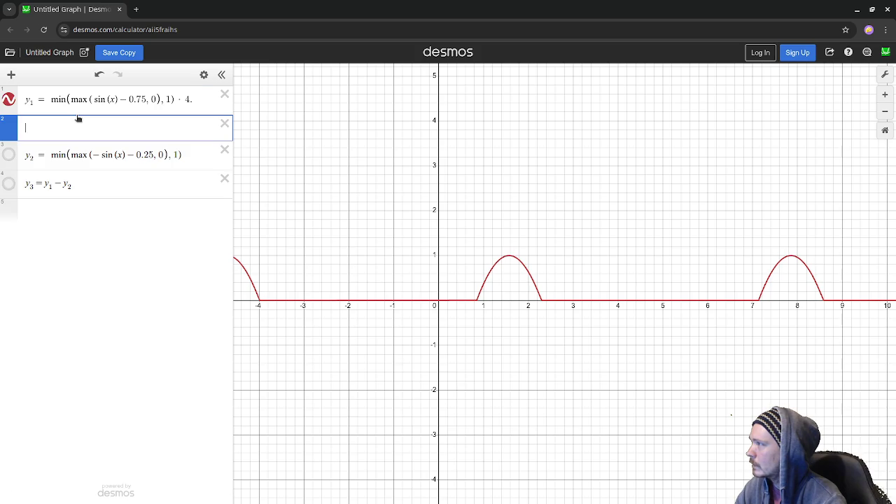
{"action": "mouse_move", "coordinate": [10, 124]}
{"action": "left_mouse_down"}
{"action": "mouse_move", "coordinate": [14, 96]}
{"action": "mouse_move", "coordinate": [51, 94]}
{"action": "left_mouse_up"}
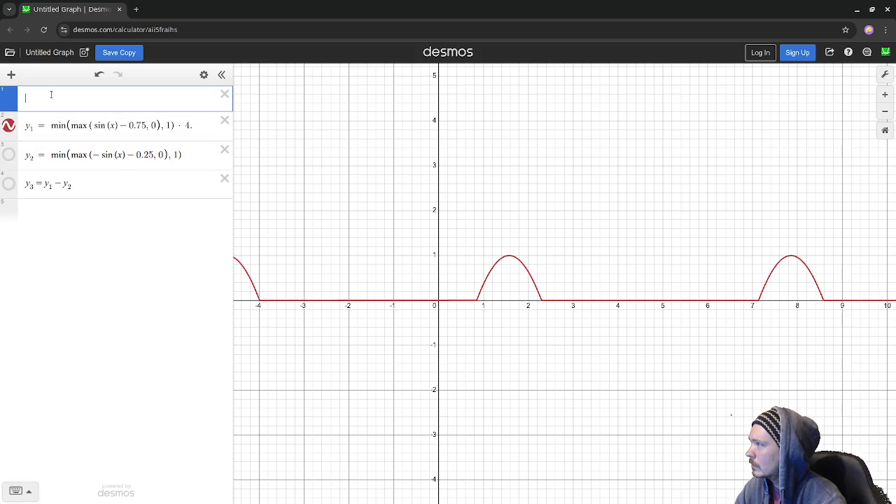
{"action": "type", "text": "y"}
{"action": "type", "text": "="}
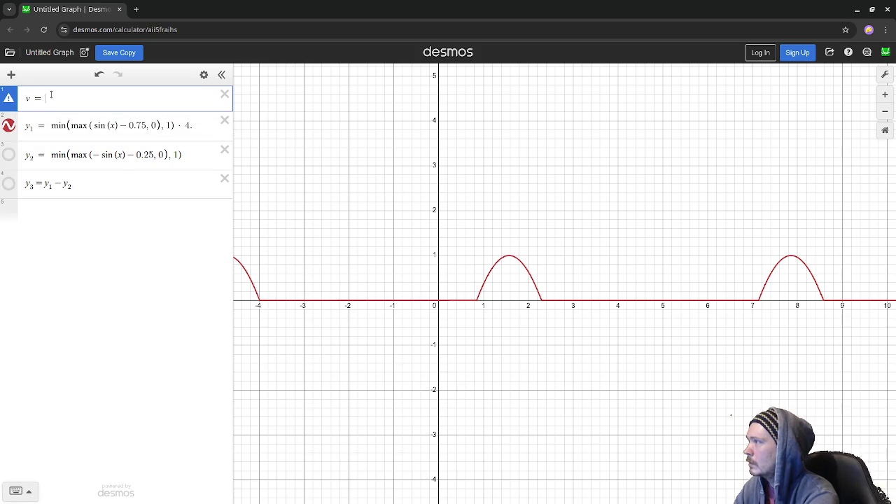
{"action": "type", "text": "0.25"}
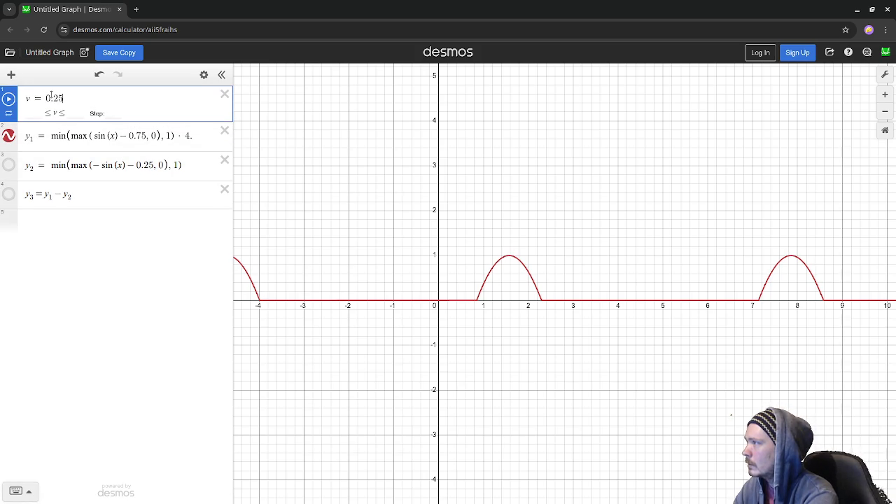
{"action": "left_click", "coordinate": [191, 147]}
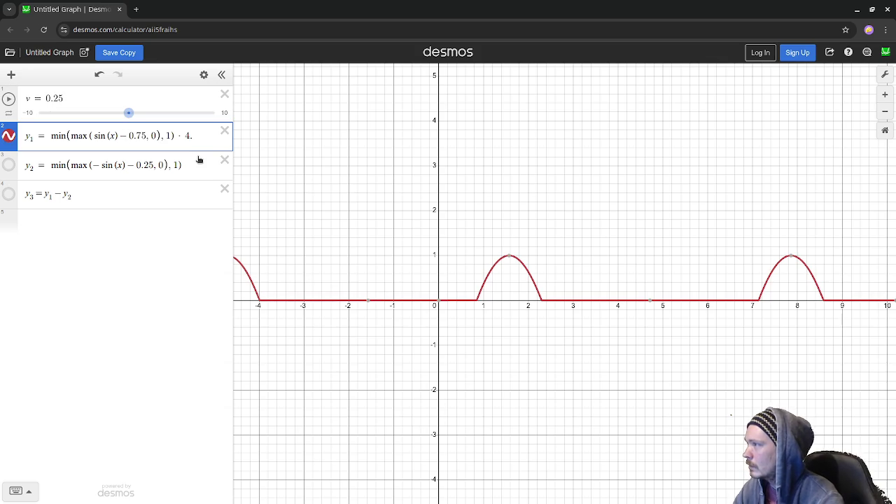
{"action": "type", "text": "(1"}
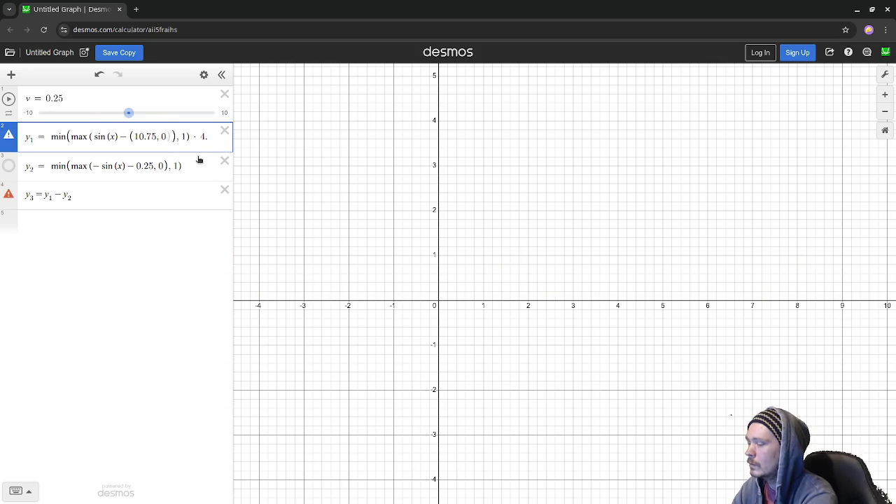
{"action": "type", "text": ".0-"}
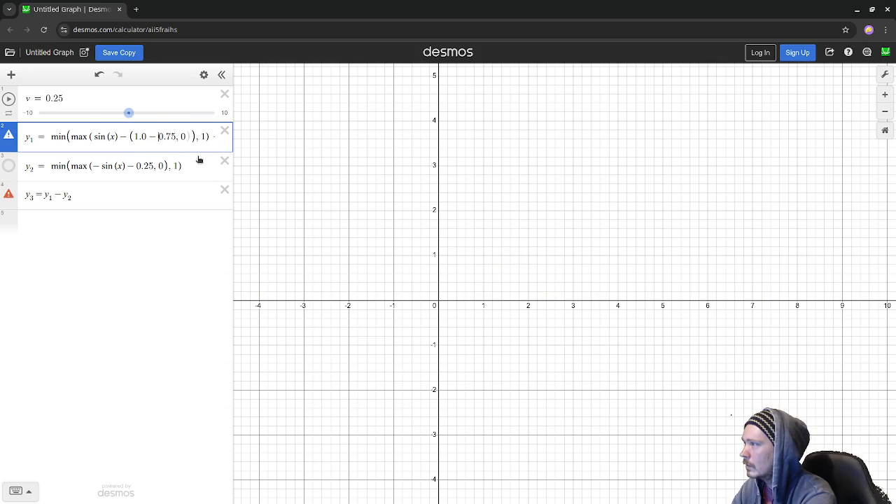
Replace y1's 0.75 with (1.0 − v) and delete the trailing · 4.
{"action": "key", "text": "shift+Right"}
{"action": "key", "text": "shift+Right"}
{"action": "key", "text": "shift+Right"}
{"action": "type", "text": "v"}
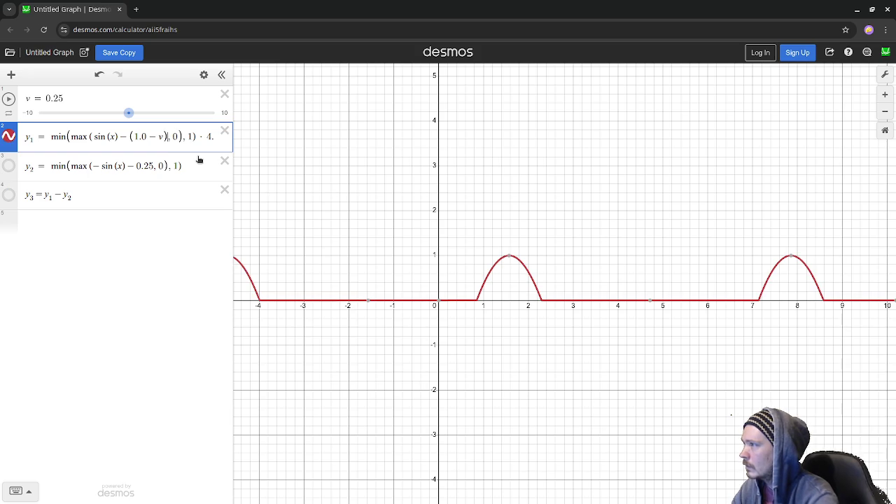
{"action": "left_click_drag", "start_coordinate": [199, 136], "coordinate": [227, 139]}
{"action": "key", "text": "BackSpace"}
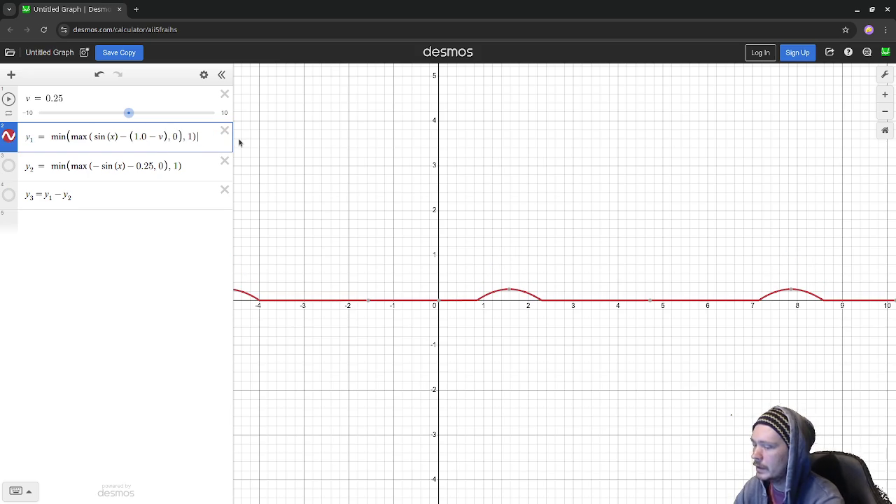
{"action": "type", "text": "-"}
{"action": "type", "text": "y/"}
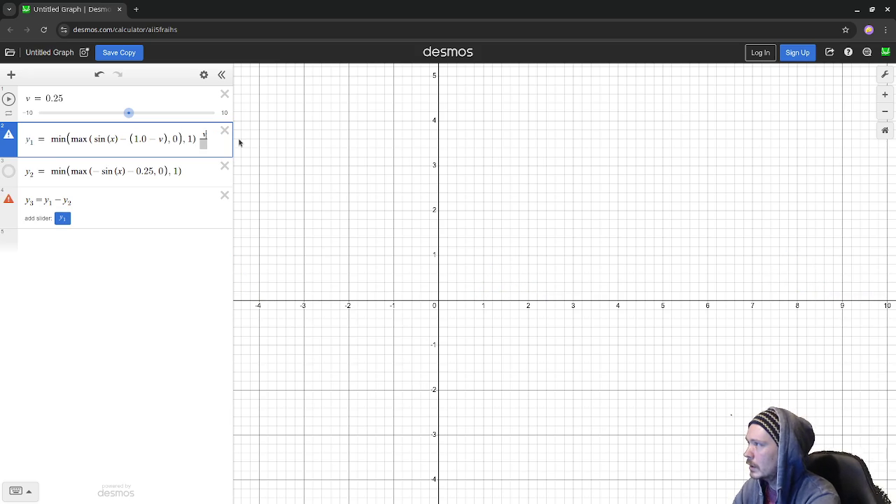
{"action": "key", "text": "BackSpace"}
{"action": "key", "text": "BackSpace"}
{"action": "key", "text": "BackSpace"}
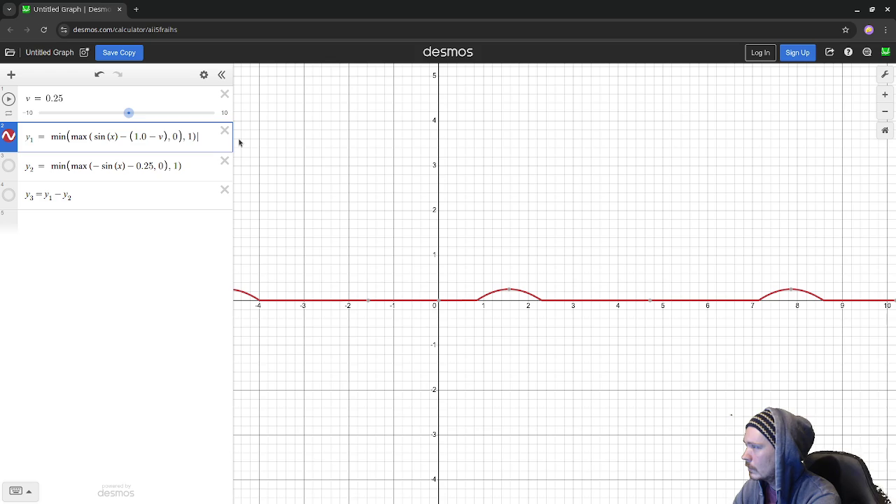
Fix y1's stray brackets and fractions and append · 4 so its arches peak at 1.
{"action": "type", "text": "/"}
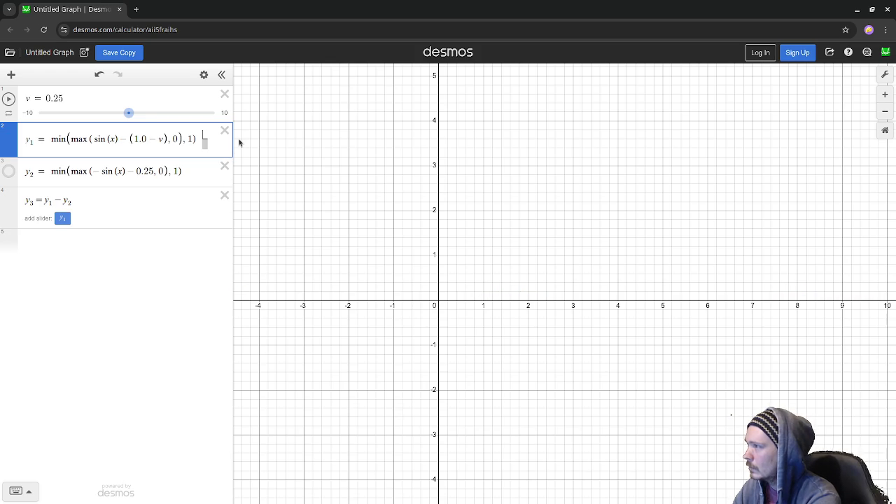
{"action": "key", "text": "BackSpace"}
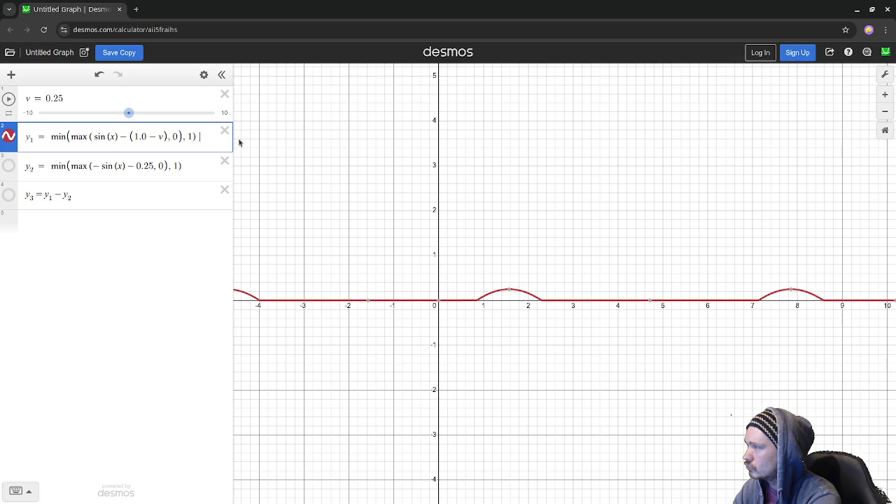
{"action": "key", "text": "Home"}
{"action": "type", "text": "("}
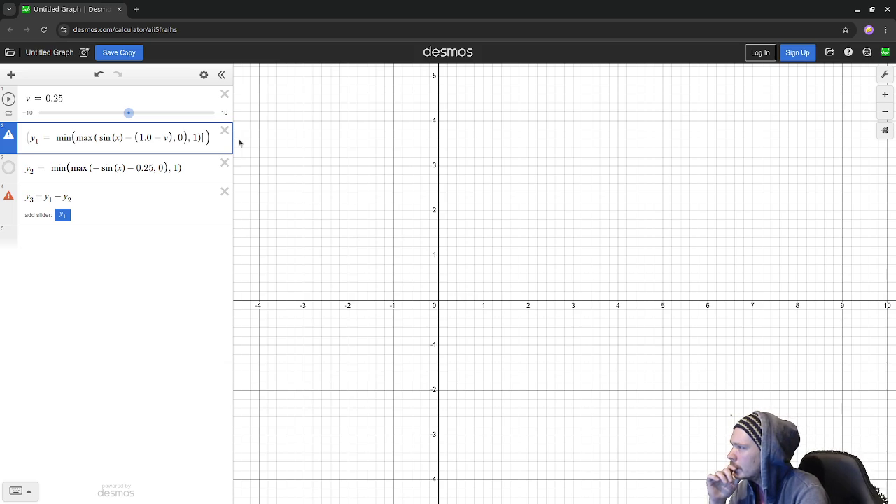
{"action": "key", "text": "Left"}
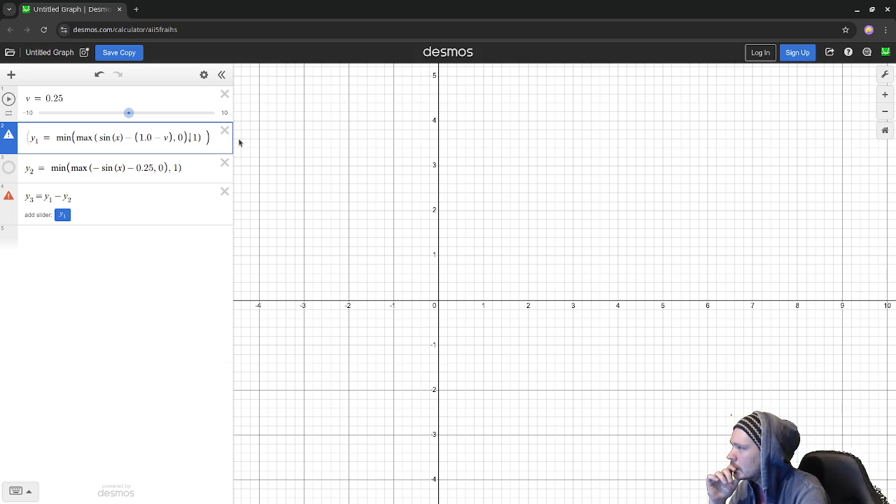
{"action": "key", "text": "BackSpace"}
{"action": "type", "text": ","}
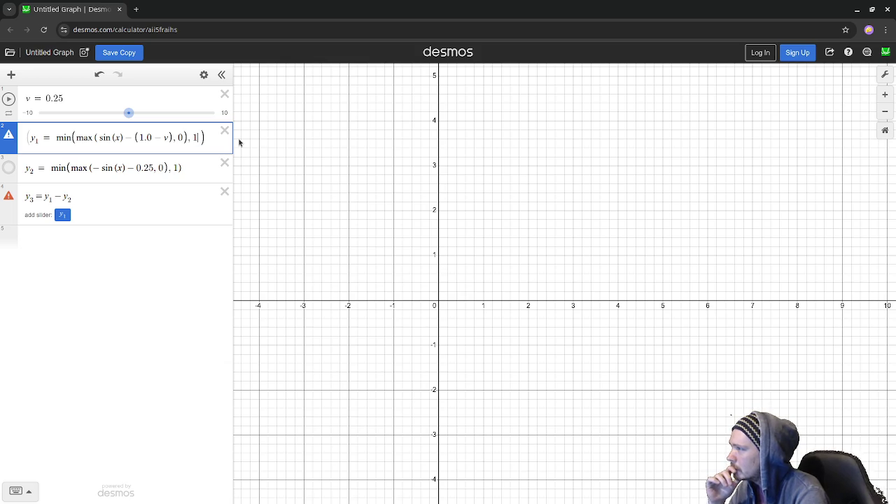
{"action": "type", "text": ") "}
{"action": "type", "text": "-"}
{"action": "key", "text": "BackSpace"}
{"action": "type", "text": "v/"}
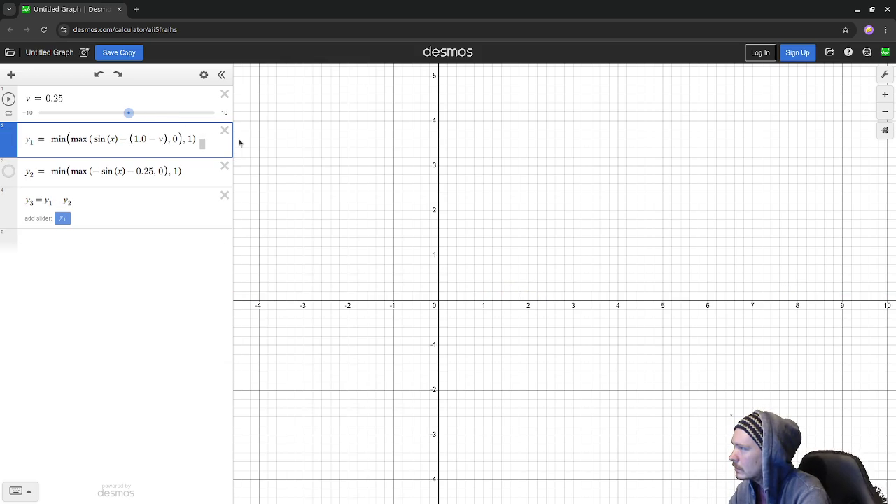
{"action": "key", "text": "BackSpace"}
{"action": "key", "text": "BackSpace"}
{"action": "key", "text": "BackSpace"}
{"action": "type", "text": "*4."}
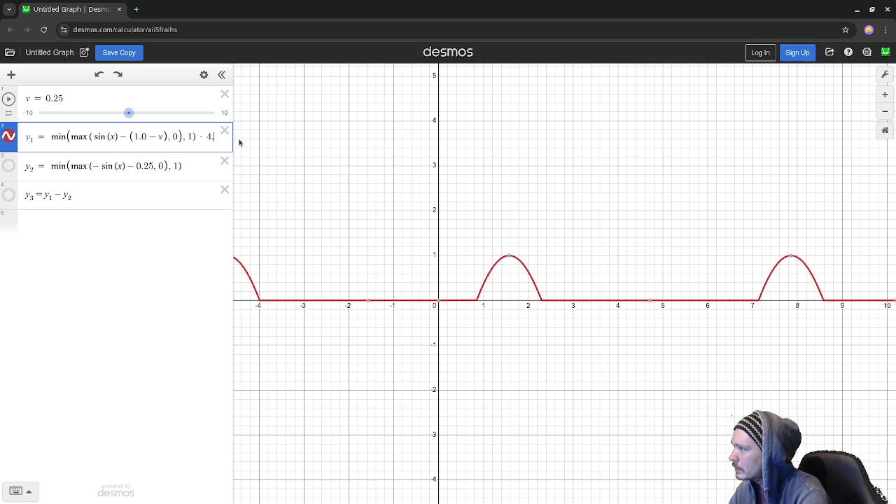
{"action": "key", "text": "BackSpace"}
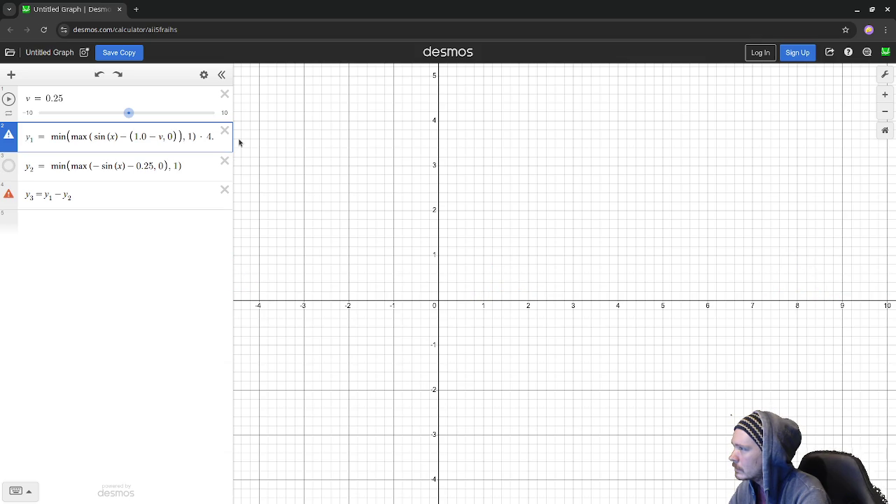
{"action": "key", "text": "ctrl+z"}
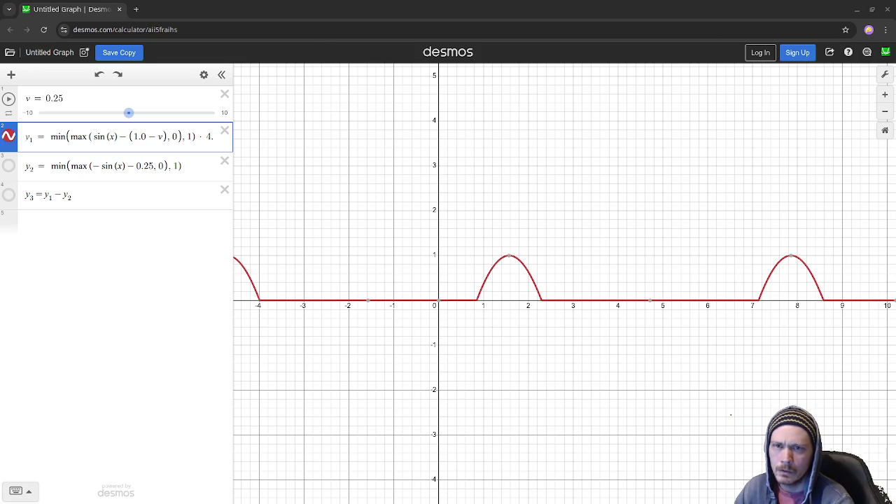
Delete the times-4 factor from the end of y1.
{"action": "left_click", "coordinate": [202, 136]}
{"action": "left_click_drag", "start_coordinate": [199, 136], "coordinate": [233, 140]}
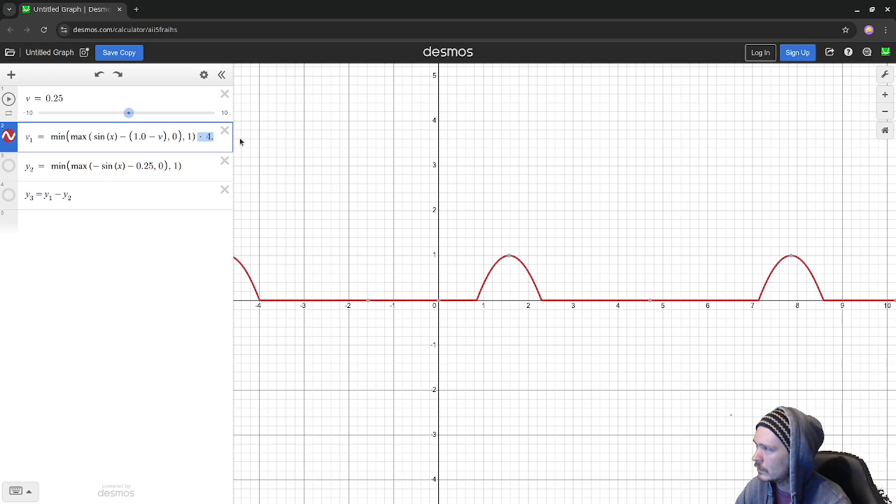
{"action": "key", "text": "BackSpace"}
Try dividing y1 by v, leaving a stray \v that errors.
{"action": "type", "text": "/"}
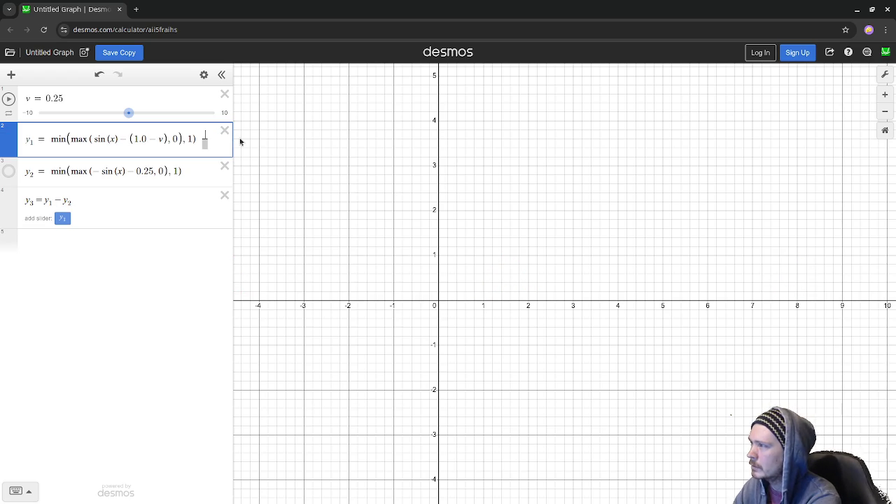
{"action": "key", "text": "BackSpace"}
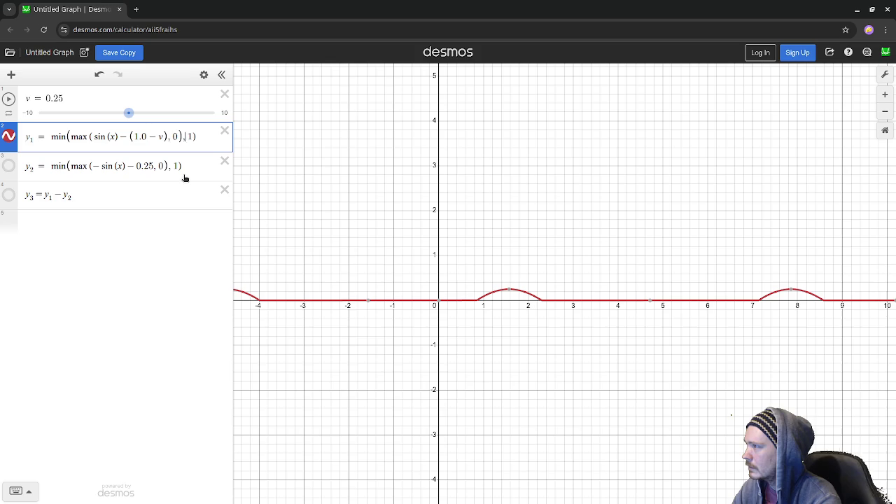
{"action": "type", "text": "| "}
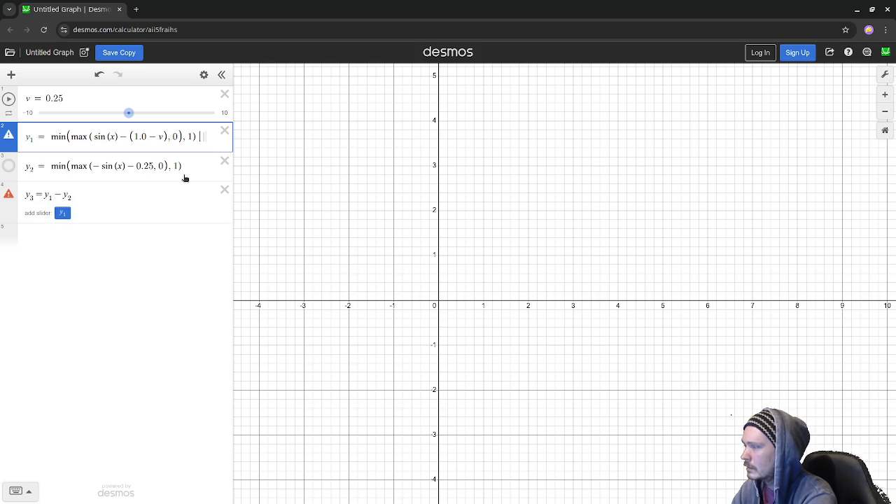
{"action": "type", "text": "v"}
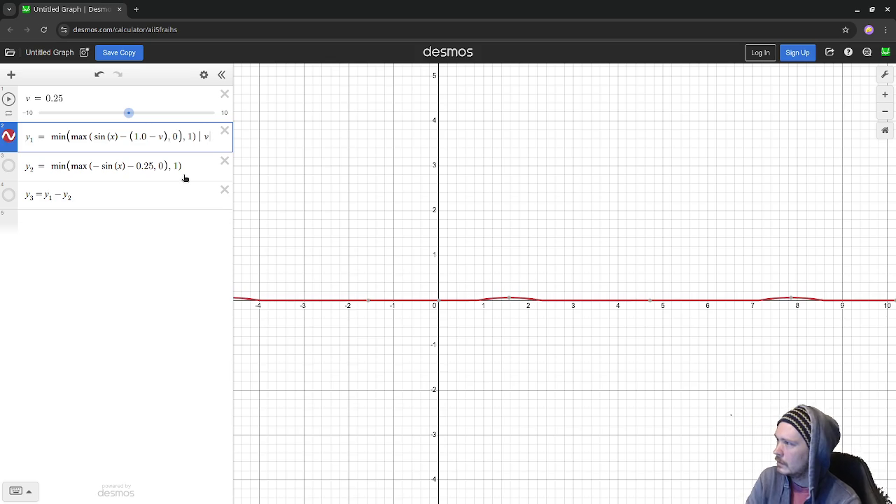
{"action": "key", "text": "BackSpace"}
{"action": "type", "text": "|"}
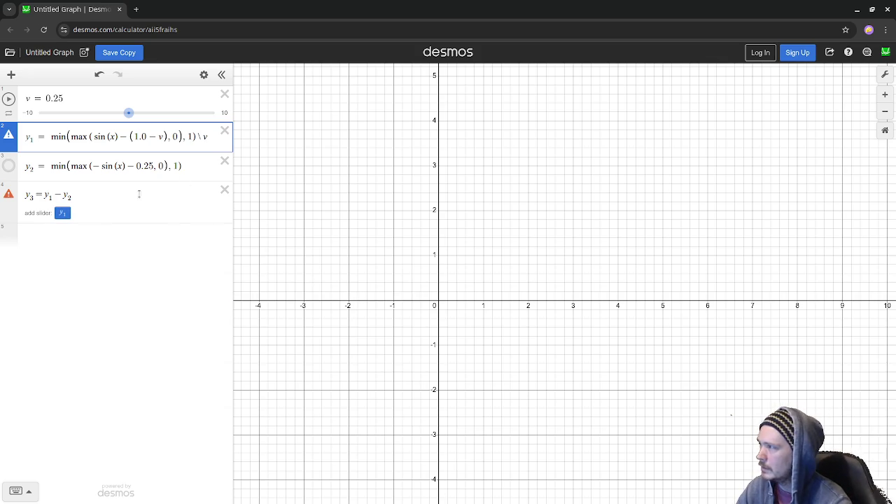
{"action": "mouse_move", "coordinate": [9, 197]}
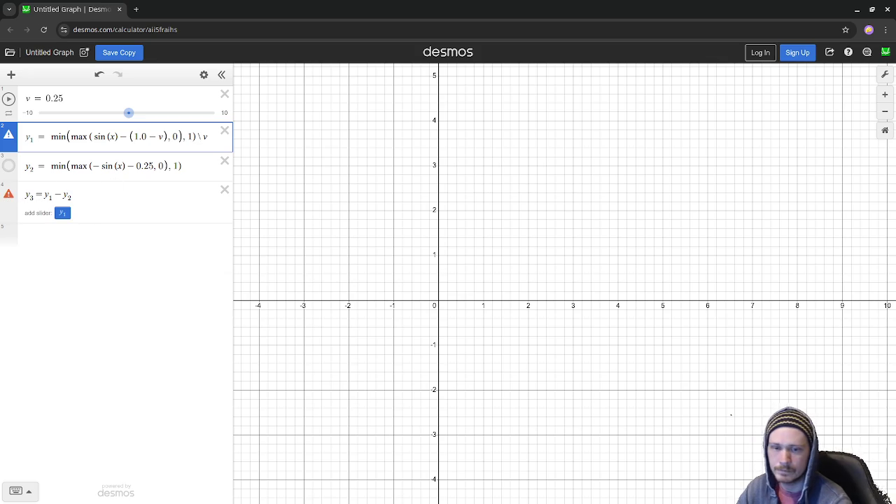
{"action": "left_click_drag", "start_coordinate": [198, 136], "coordinate": [216, 139]}
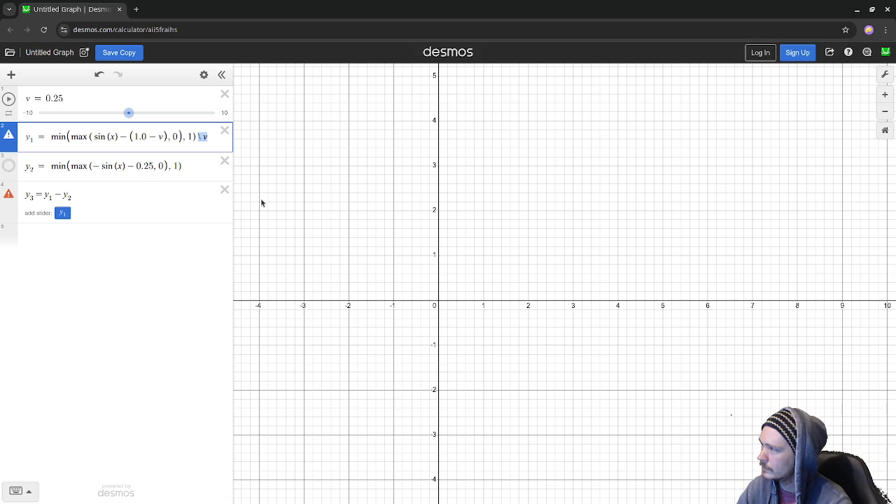
{"action": "key", "text": "BackSpace"}
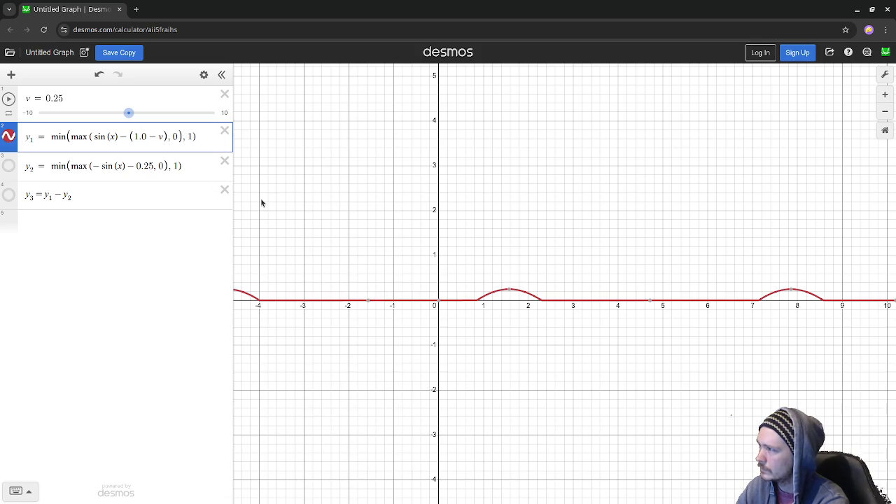
Strip y1's stray backslashes and the retried /v fraction so it ends with 1) again.
{"action": "type", "text": "\\"}
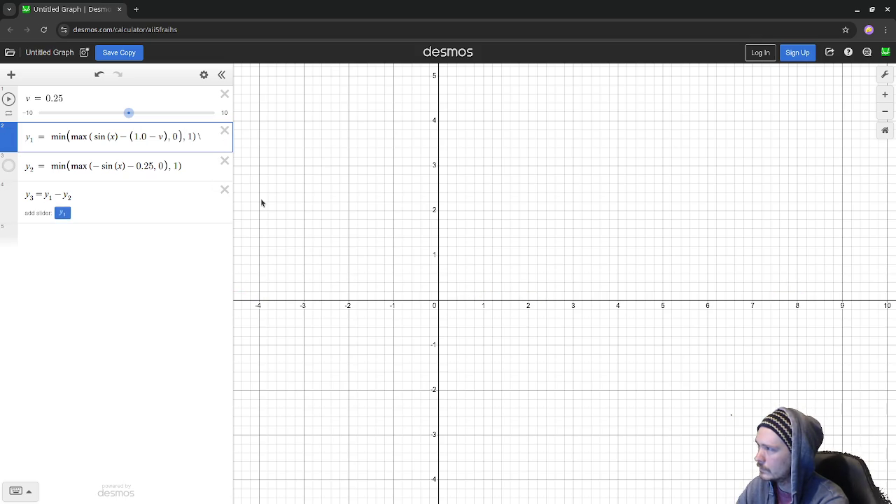
{"action": "key", "text": "BackSpace"}
{"action": "type", "text": "\\"}
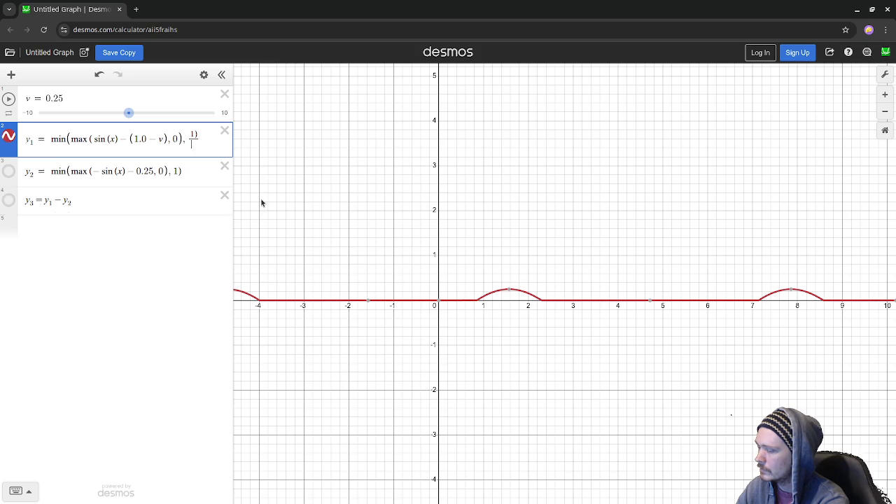
{"action": "key", "text": "BackSpace"}
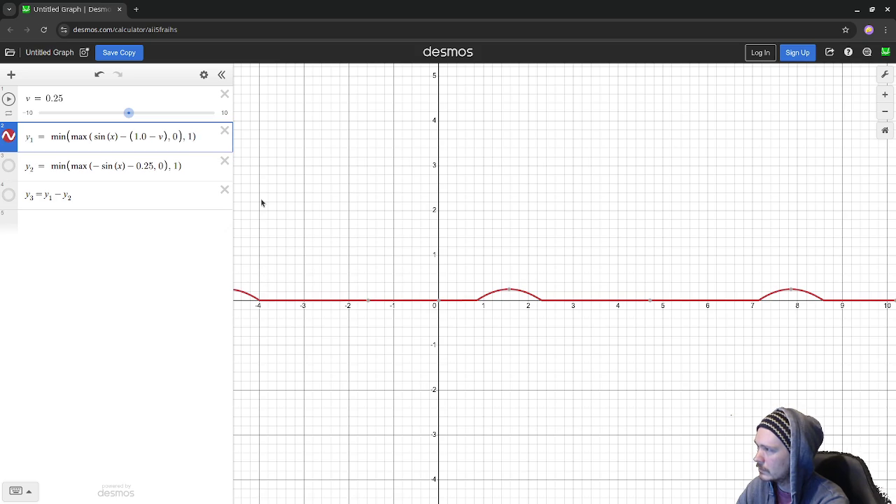
{"action": "type", "text": "/v"}
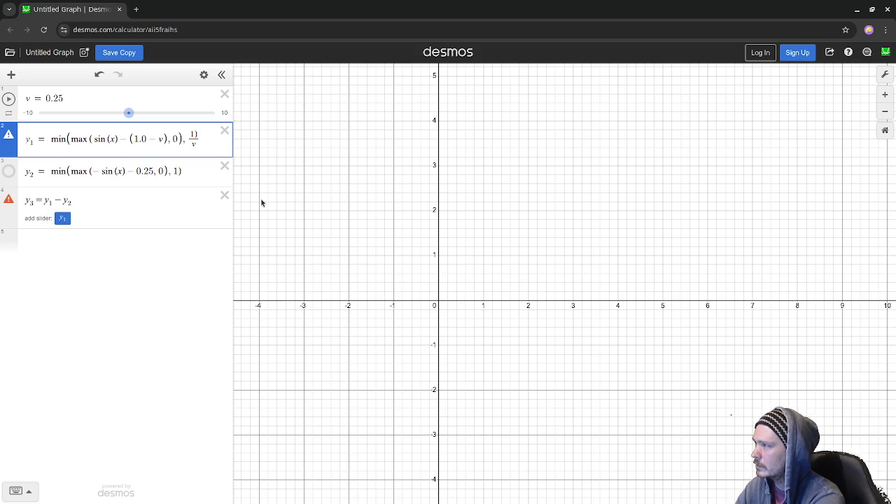
{"action": "key", "text": "ctrl+z"}
{"action": "key", "text": "ctrl+z"}
{"action": "type", "text": "/"}
{"action": "key", "text": "Down"}
{"action": "type", "text": "v"}
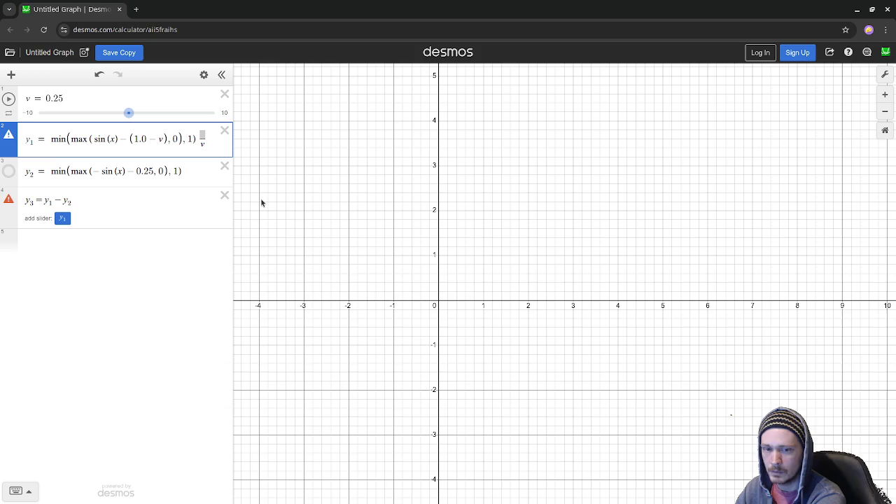
{"action": "key", "text": "BackSpace"}
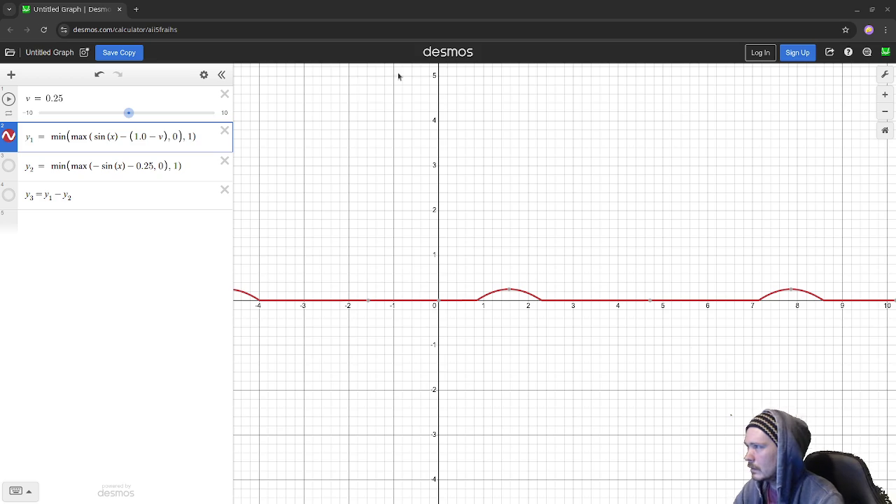
{"action": "left_click", "coordinate": [197, 137]}
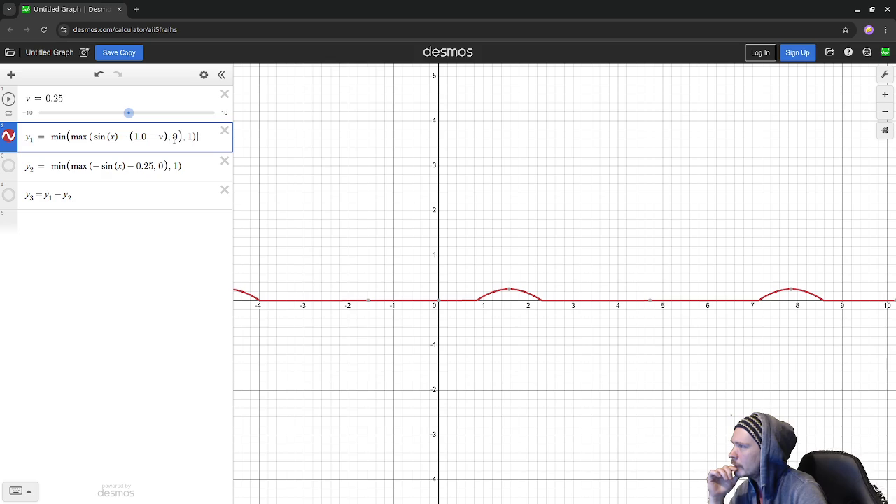
Inspect terms of y1 = min(max(sin(x) − (1.0 − v), 0), 1), then open the add-item menu.
{"action": "left_click_drag", "start_coordinate": [128, 136], "coordinate": [165, 136]}
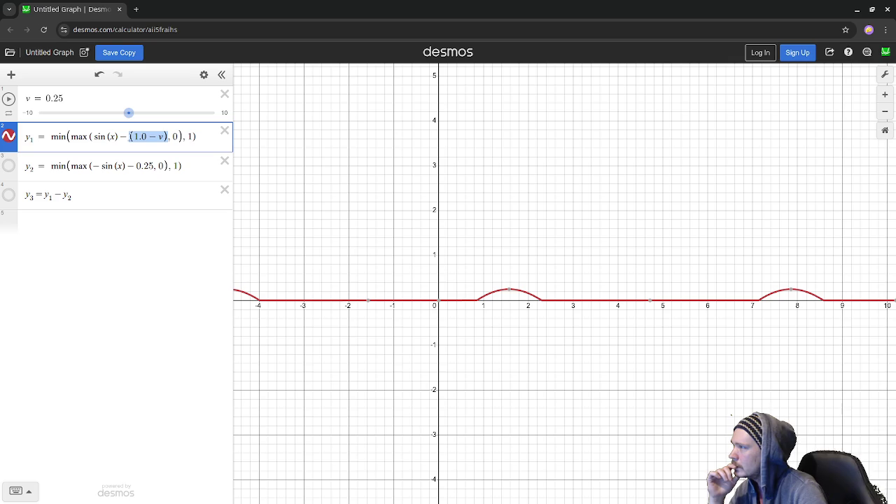
{"action": "left_click", "coordinate": [183, 136]}
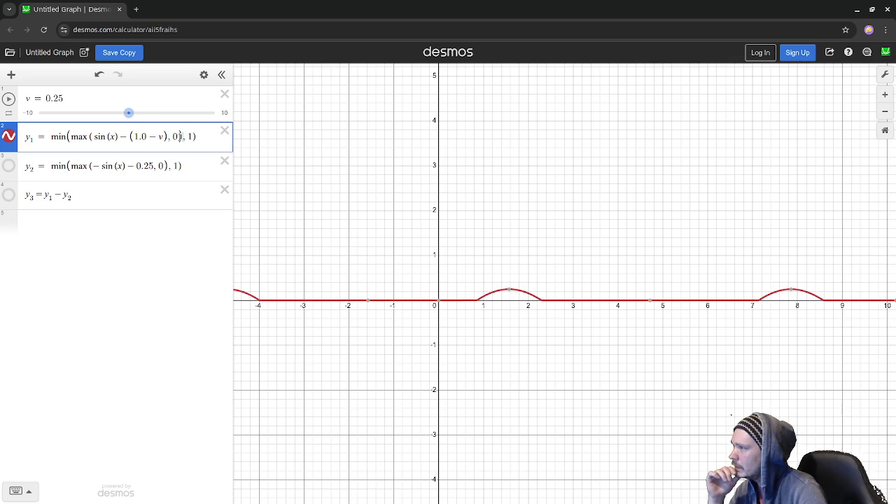
{"action": "key", "text": "shift+Left"}
{"action": "left_click", "coordinate": [90, 137]}
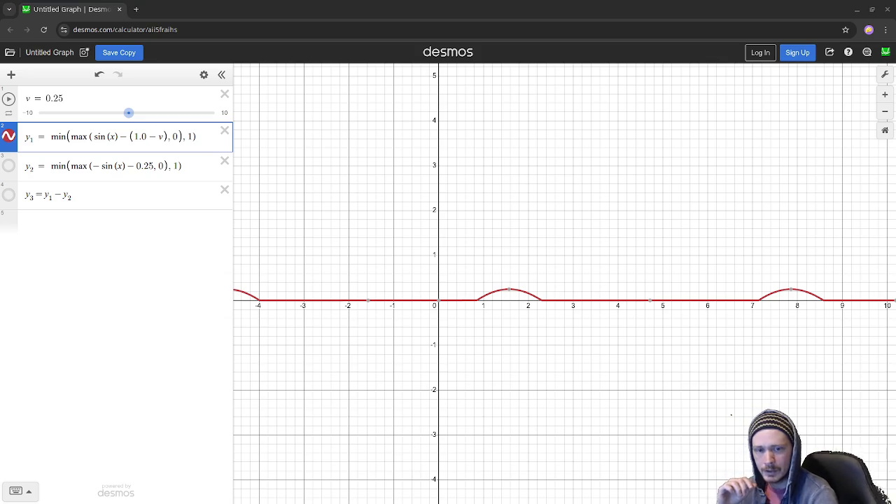
{"action": "left_click", "coordinate": [204, 140]}
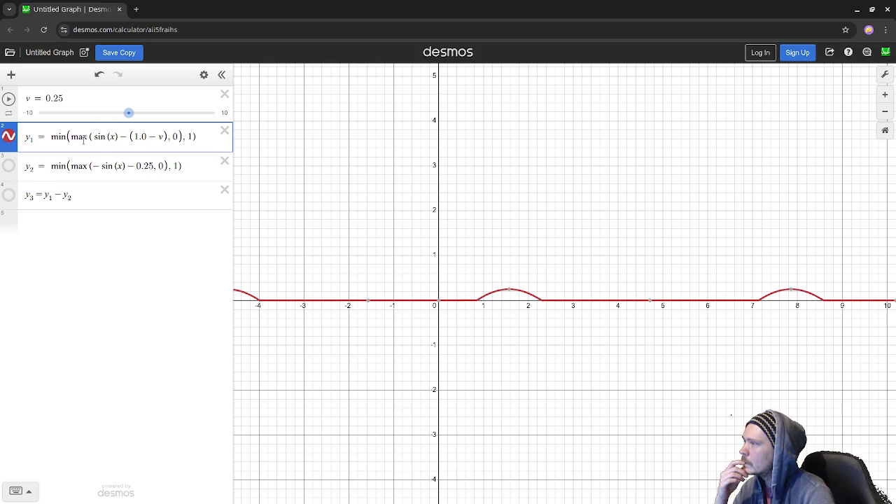
{"action": "left_click", "coordinate": [11, 74]}
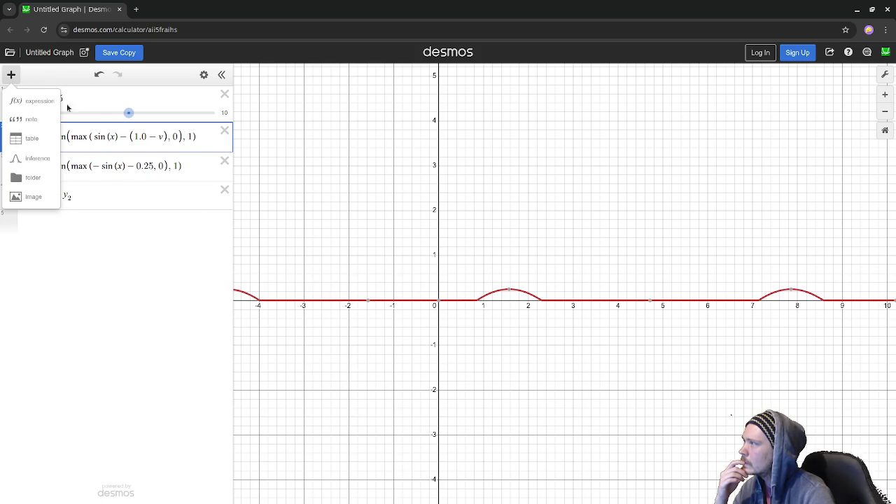
Add expression m = min(max(sin(x) − (1.0 − v), 0), 1) and try saving with Ctrl+S.
{"action": "left_click", "coordinate": [32, 101]}
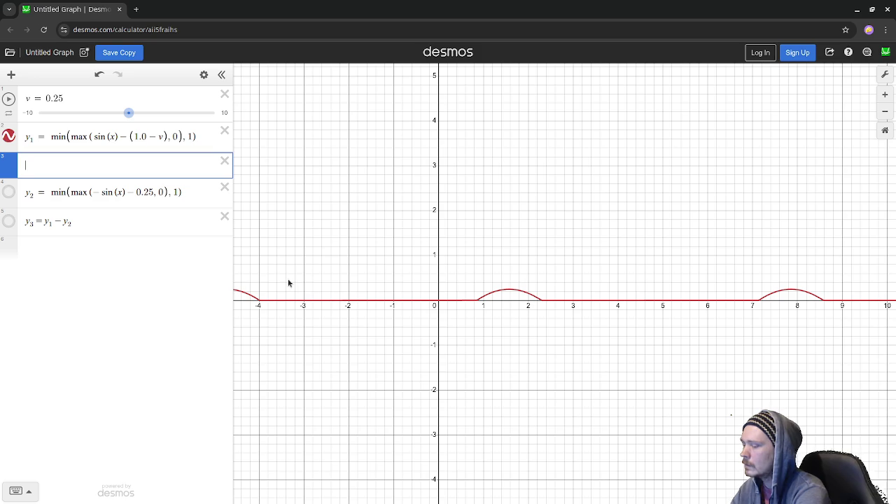
{"action": "type", "text": "y"}
{"action": "key", "text": "BackSpace"}
{"action": "type", "text": "x"}
{"action": "key", "text": "BackSpace"}
{"action": "type", "text": "m=min"}
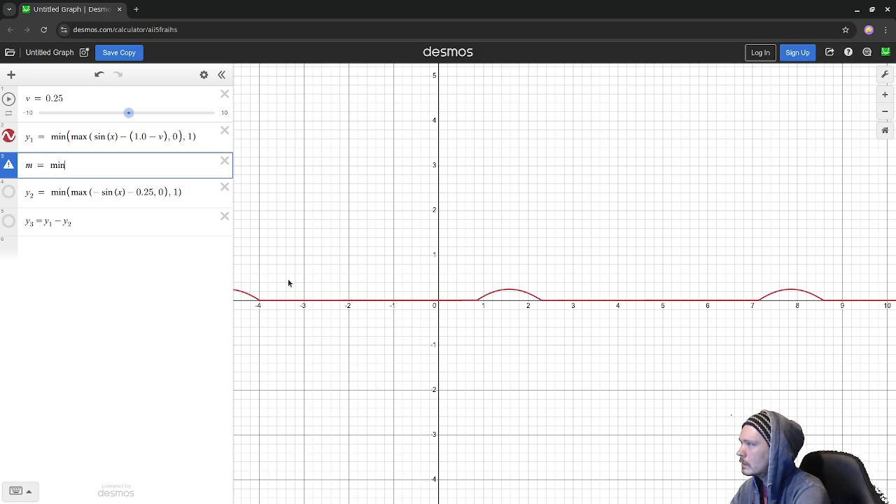
{"action": "type", "text": "(max("}
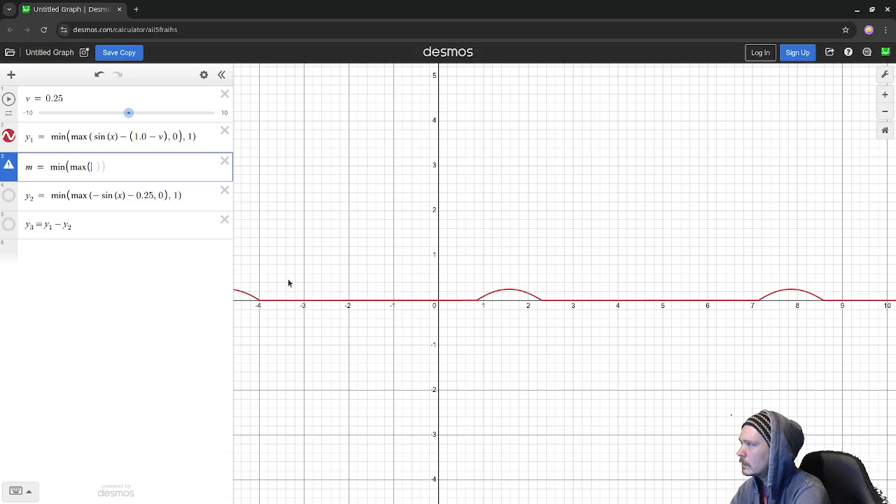
{"action": "type", "text": "sin(x"}
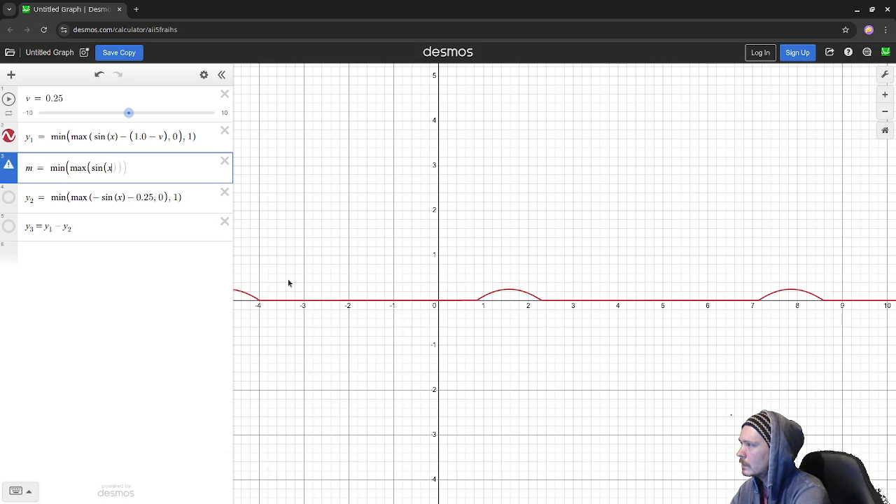
{"action": "type", "text": ")-(1.0"}
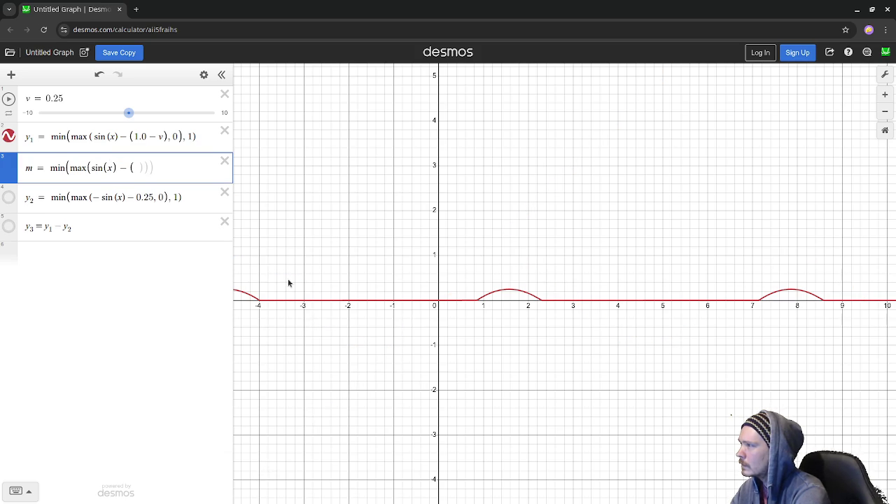
{"action": "type", "text": "-v"}
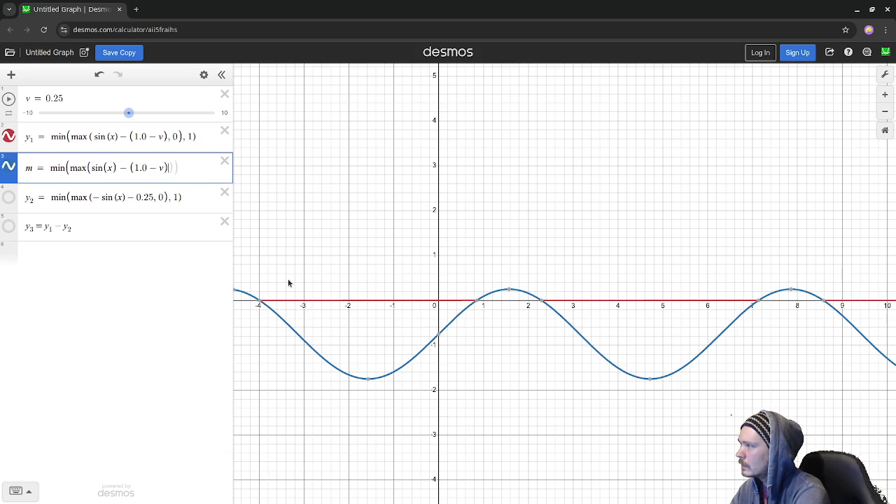
{"action": "type", "text": ")"}
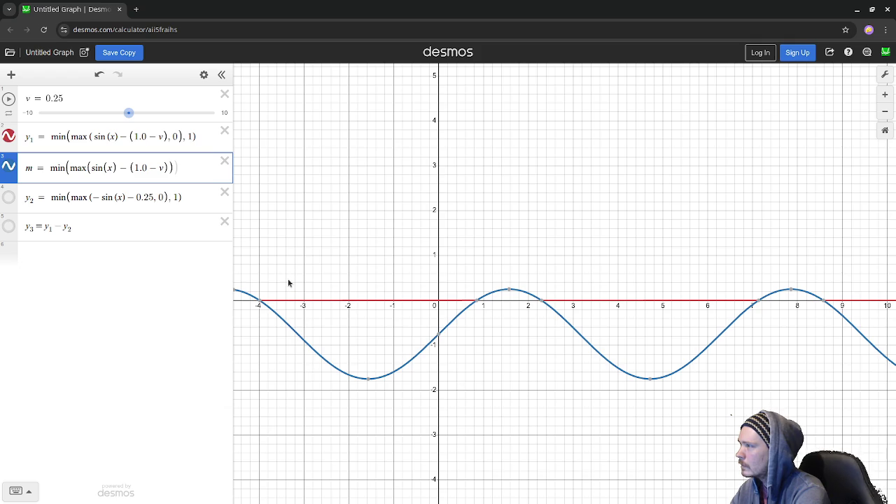
{"action": "type", "text": ","}
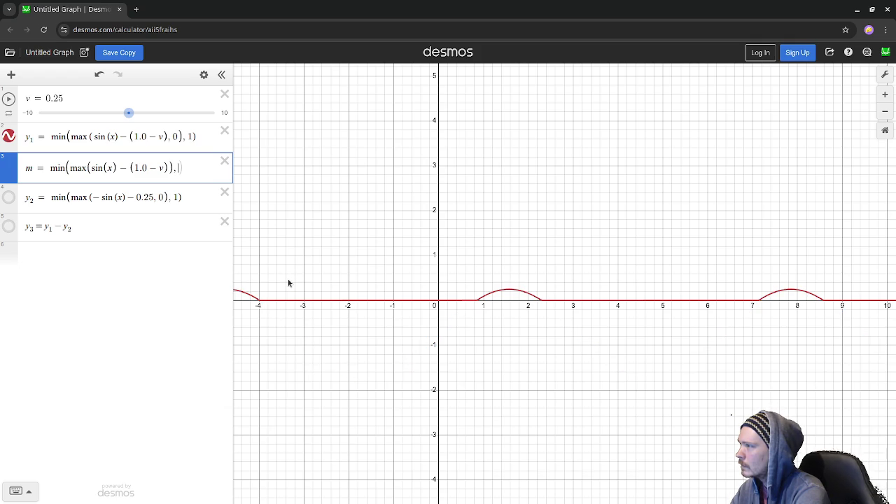
{"action": "type", "text": " 1)"}
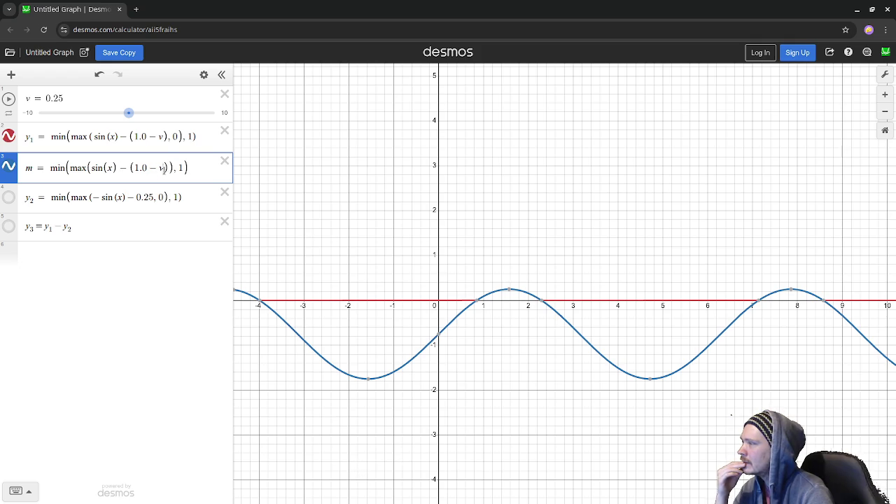
{"action": "left_click", "coordinate": [170, 168]}
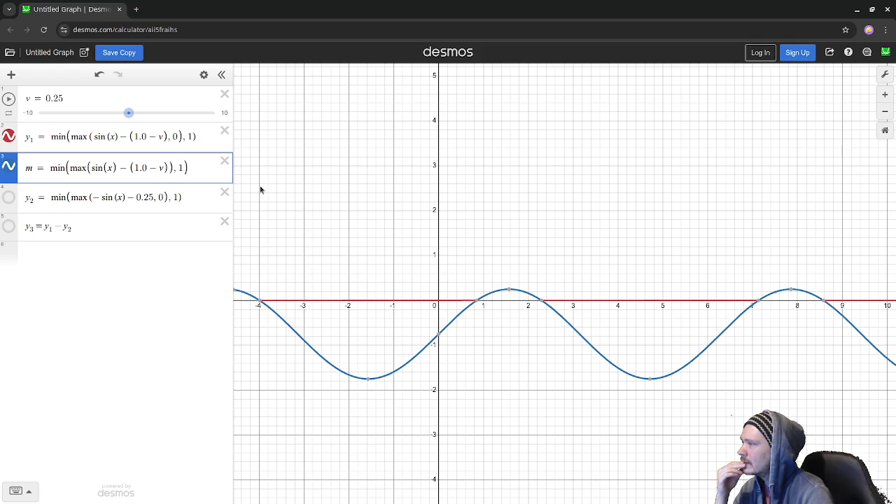
{"action": "type", "text": ",0"}
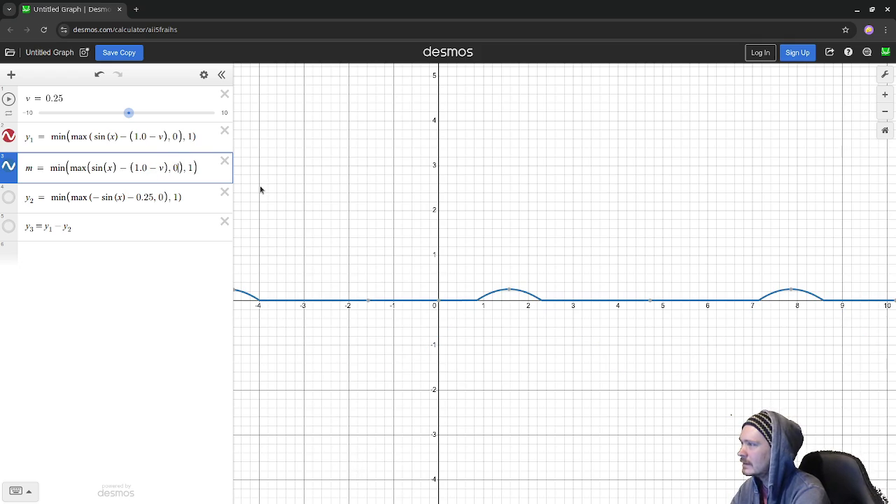
{"action": "key", "text": "ctrl+s"}
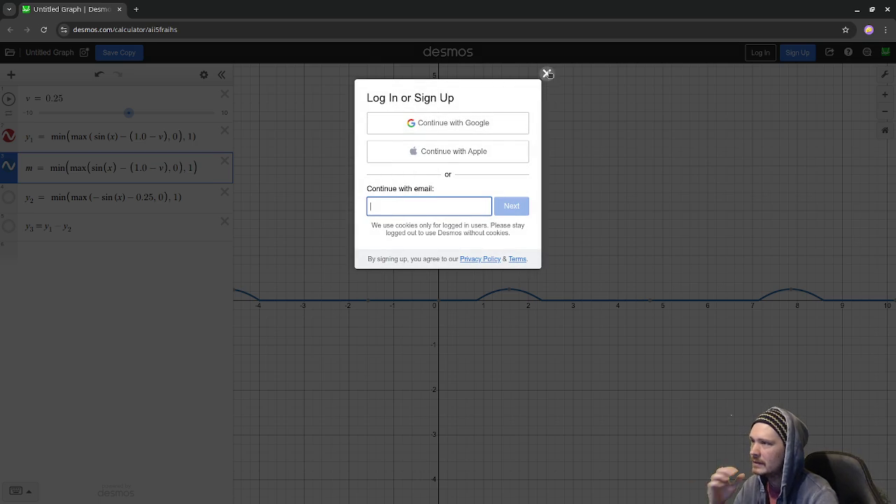
Dismiss the log-in prompt, delete the old y1 row, and rename m to y1.
{"action": "left_click", "coordinate": [546, 73]}
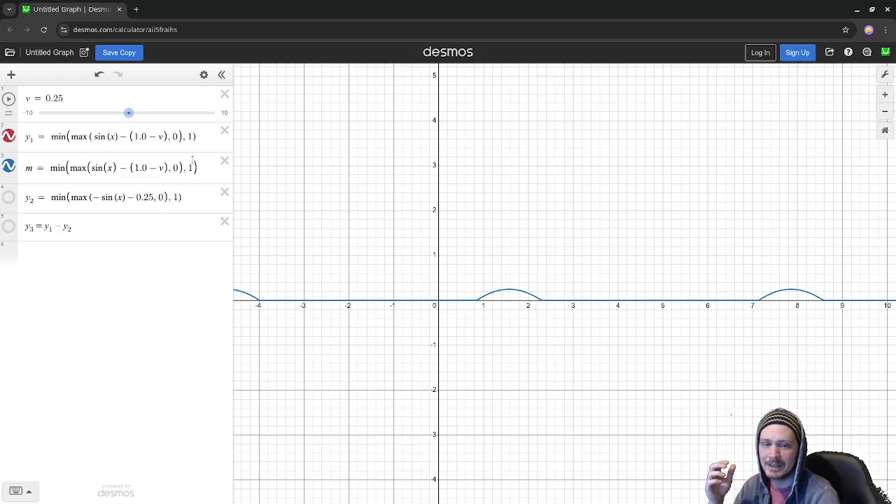
{"action": "left_click", "coordinate": [224, 130]}
{"action": "key", "text": "BackSpace"}
{"action": "type", "text": "y"}
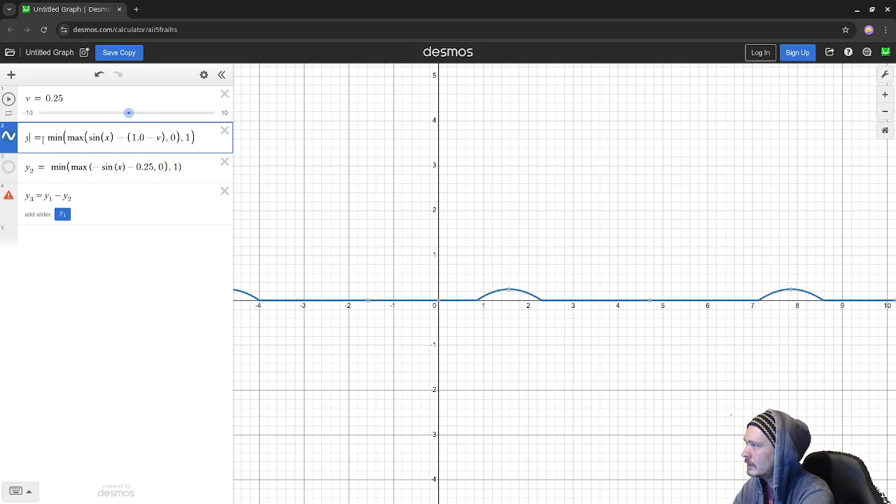
{"action": "type", "text": "1"}
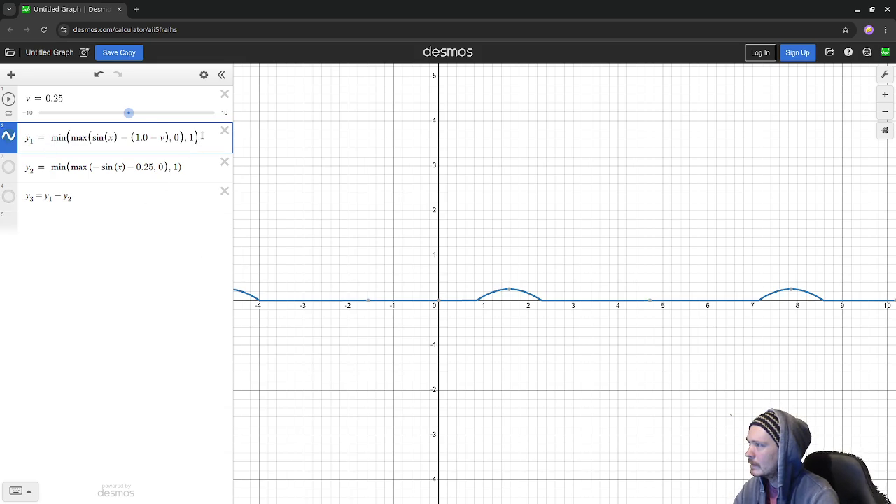
Try raising y1 to the power v, then clear the stray command box.
{"action": "type", "text": "^"}
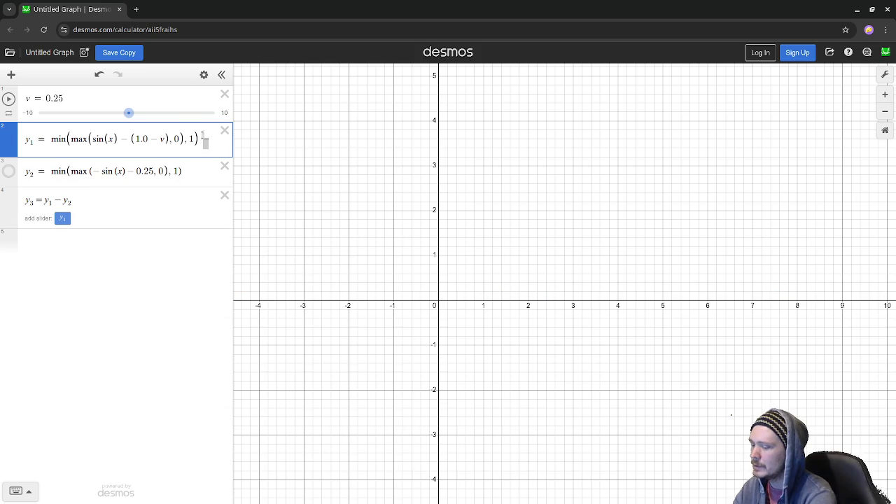
{"action": "key", "text": "BackSpace"}
{"action": "type", "text": "^"}
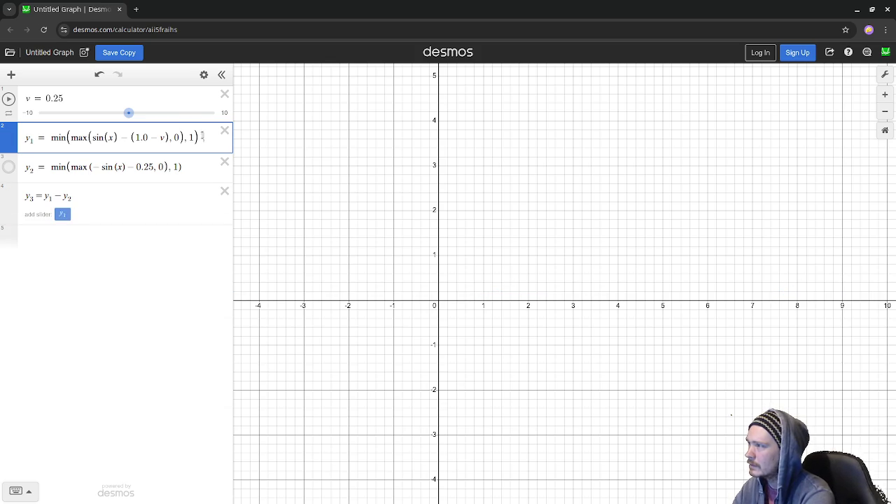
{"action": "type", "text": "v"}
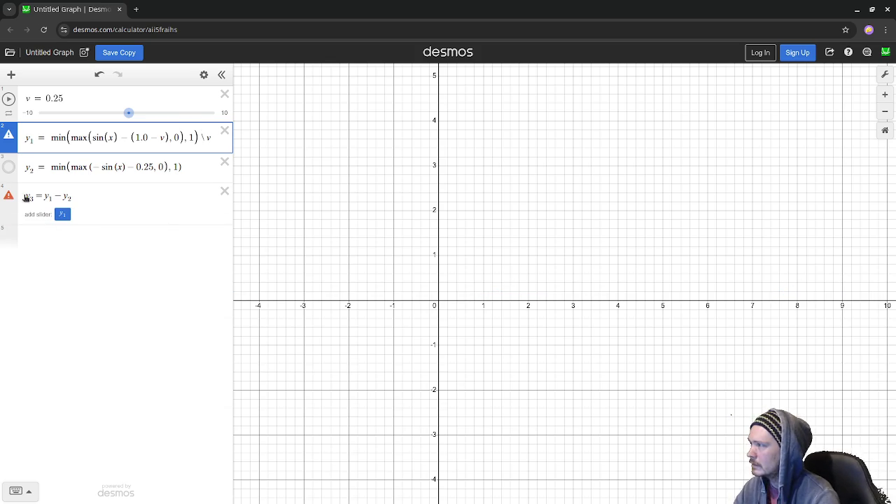
{"action": "mouse_move", "coordinate": [8, 197]}
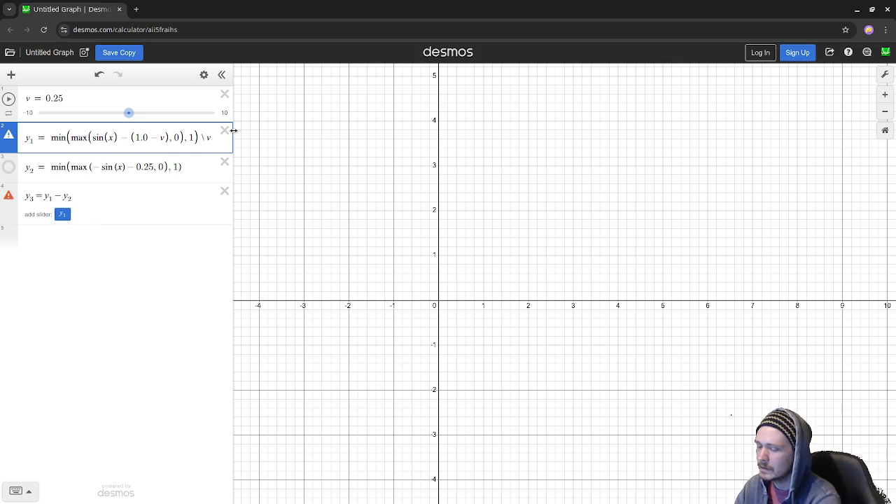
{"action": "key", "text": "BackSpace"}
{"action": "key", "text": "backslash"}
Divide y1's whole clamped min expression by v so its arches peak at 1.
{"action": "key", "text": "BackSpace"}
{"action": "key", "text": "shift+Right"}
{"action": "key", "text": "shift+Right"}
{"action": "type", "text": "/"}
{"action": "key", "text": "BackSpace"}
{"action": "key", "text": "backslash"}
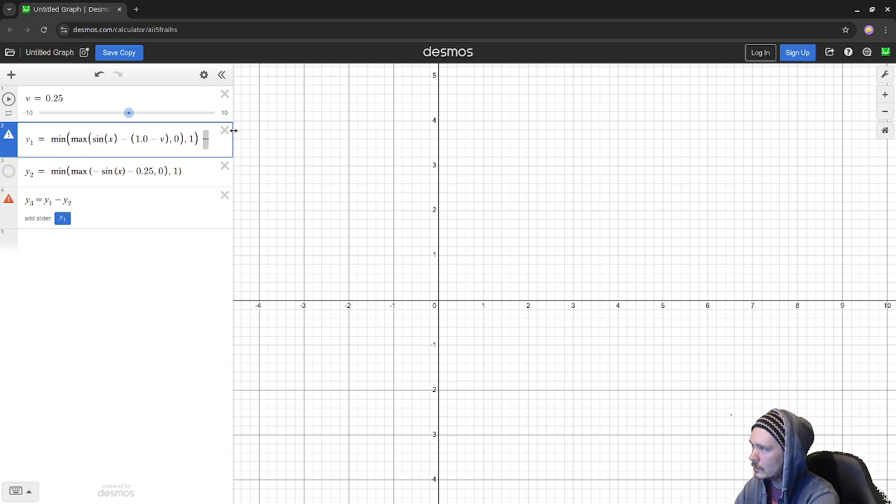
{"action": "key", "text": "BackSpace"}
{"action": "key", "text": "BackSpace"}
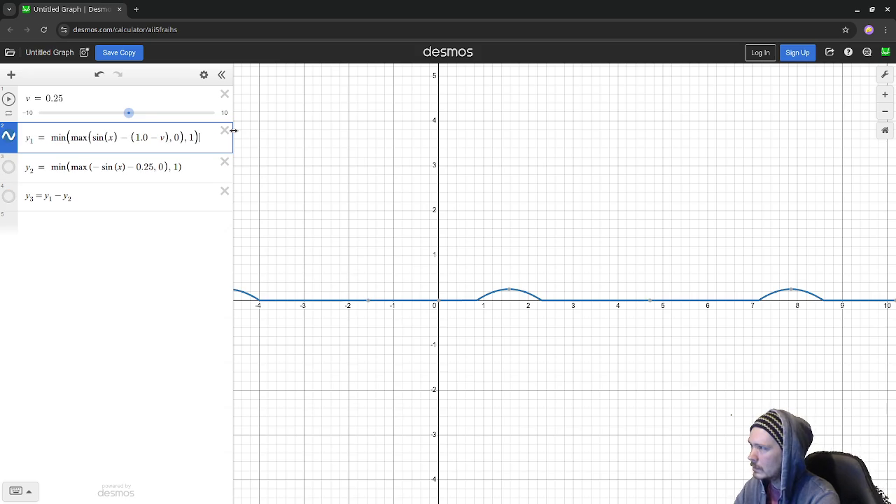
{"action": "key", "text": "shift+Left"}
{"action": "key", "text": "shift+Left"}
{"action": "key", "text": "shift+Left"}
{"action": "key", "text": "shift+Left"}
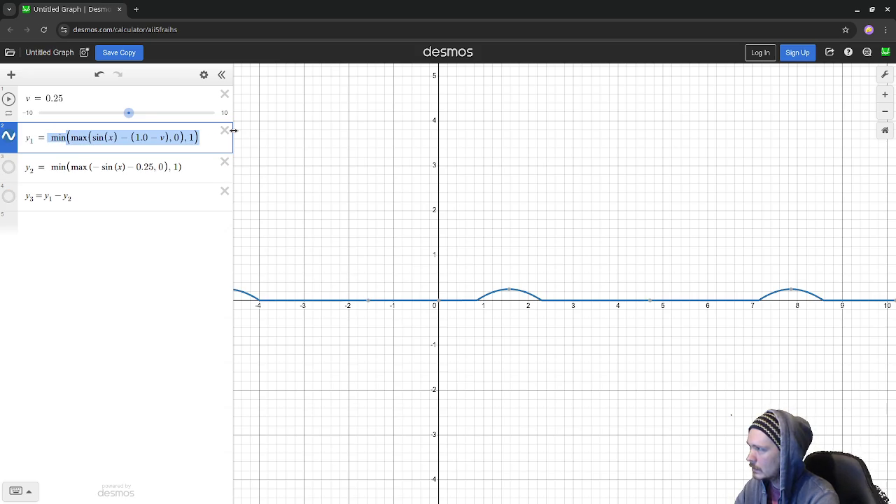
{"action": "type", "text": "/"}
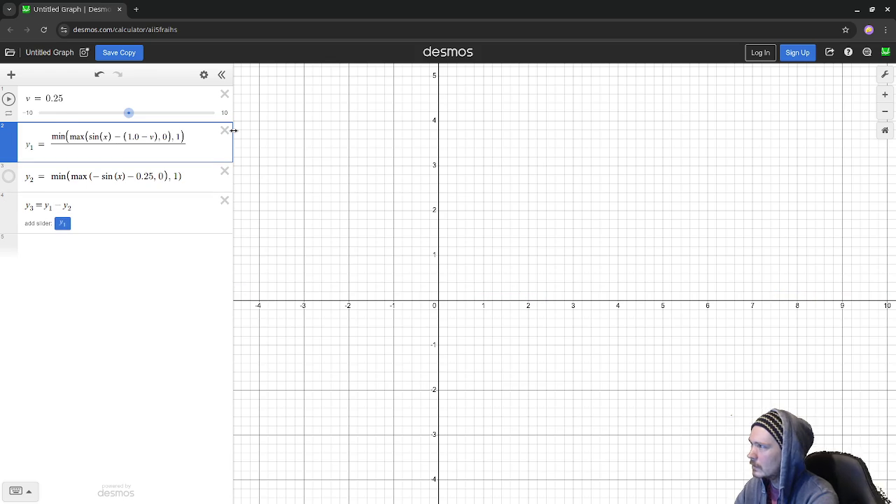
{"action": "type", "text": "v"}
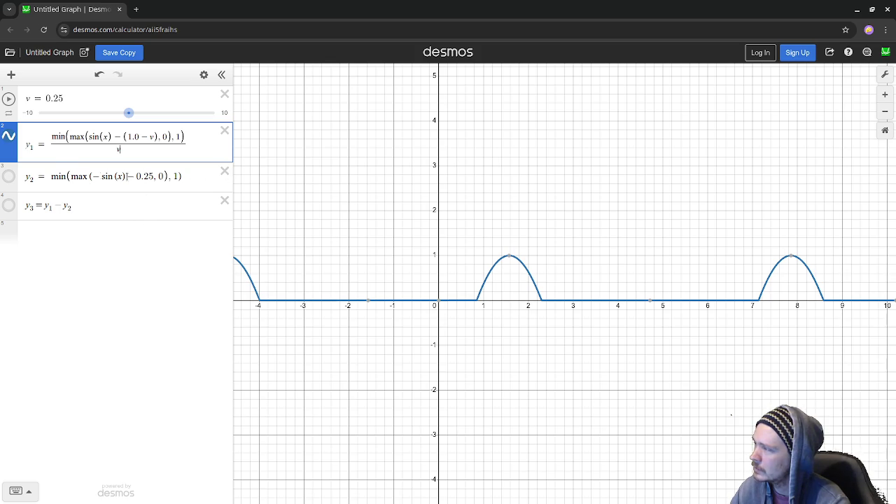
{"action": "left_click_drag", "start_coordinate": [154, 176], "coordinate": [124, 176]}
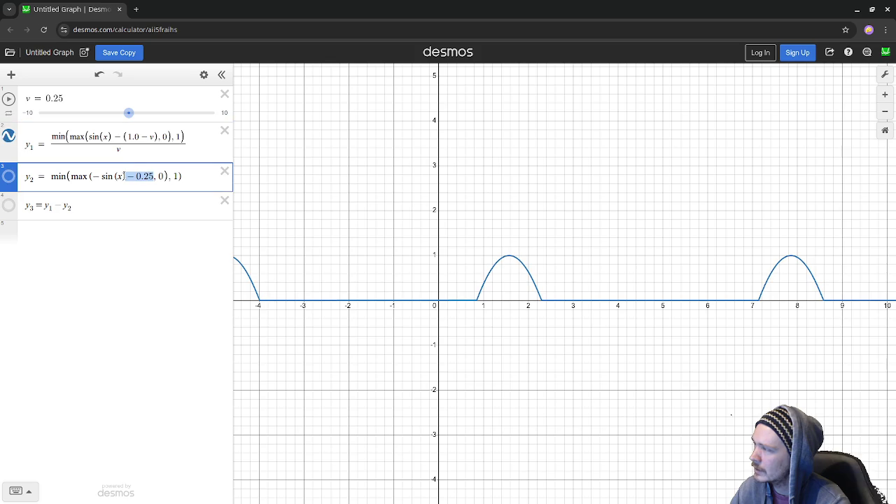
Rewrite y2 as sin(x) − (1.0 − v), replacing the old − 0.25 offset.
{"action": "key", "text": "BackSpace"}
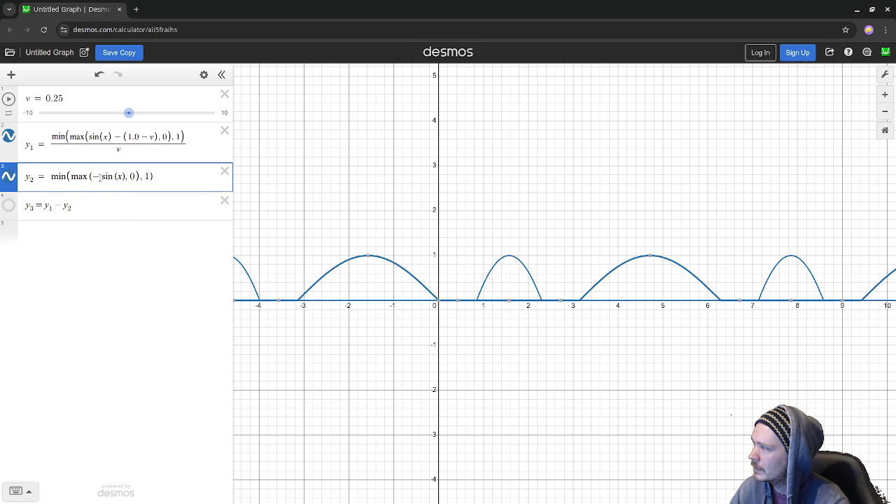
{"action": "left_click_drag", "start_coordinate": [170, 178], "coordinate": [51, 178]}
{"action": "type", "text": "sin(x)"}
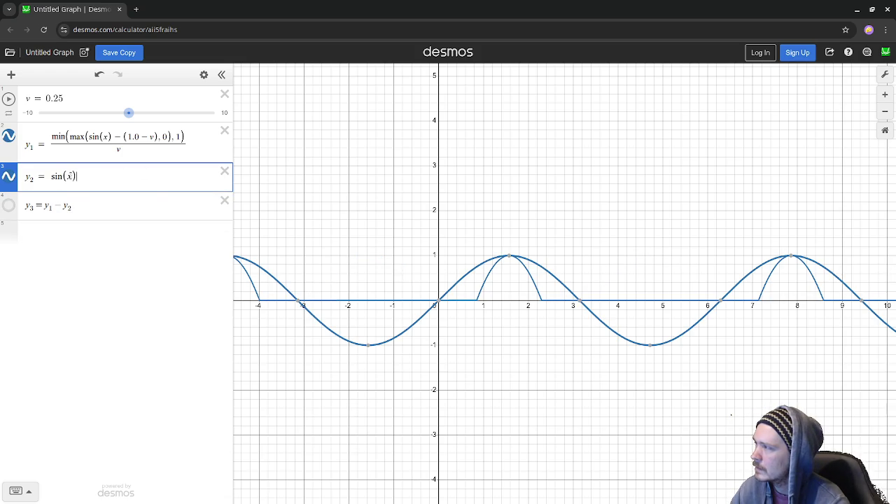
{"action": "type", "text": "*2"}
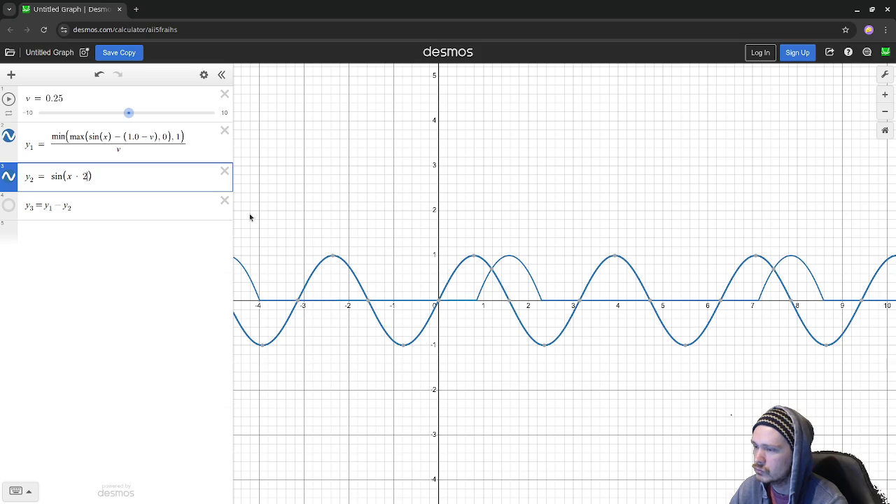
{"action": "key", "text": "BackSpace"}
{"action": "key", "text": "BackSpace"}
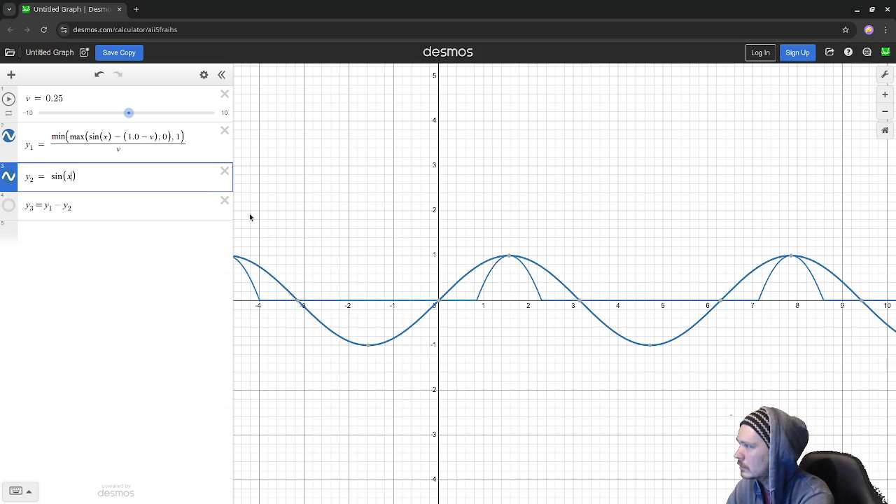
{"action": "type", "text": "-(1.0"}
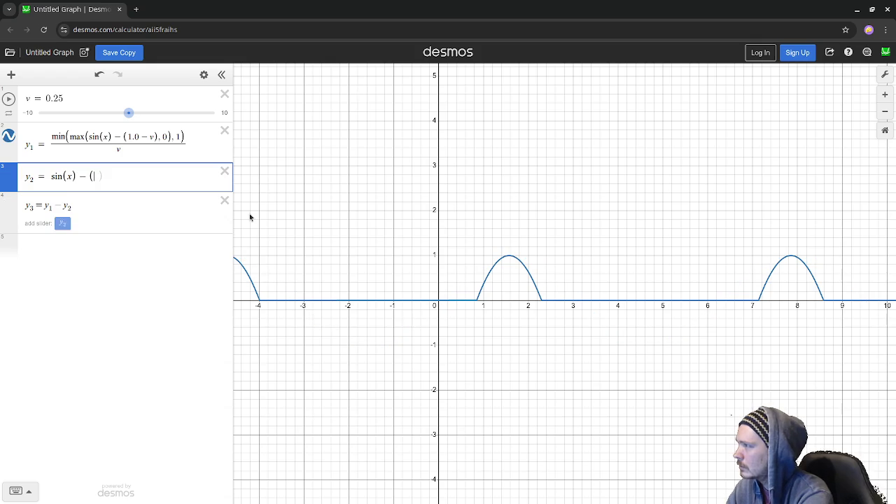
{"action": "type", "text": "-v)"}
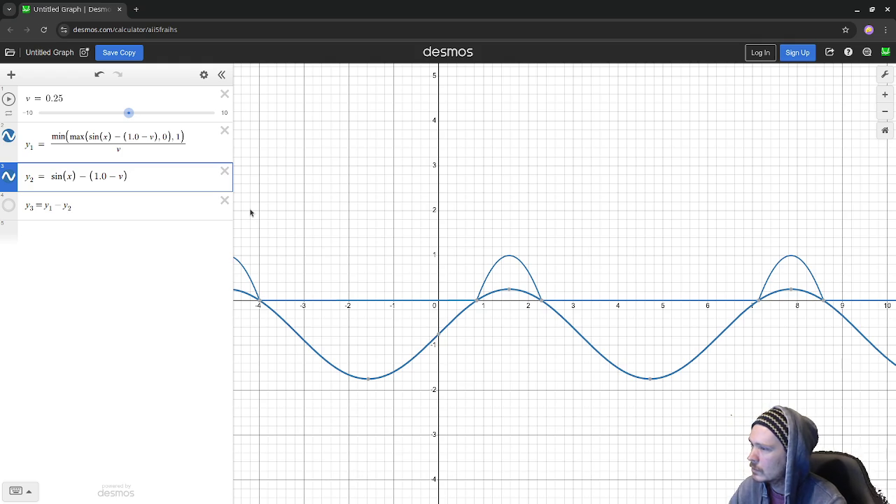
{"action": "left_click_drag", "start_coordinate": [155, 175], "coordinate": [48, 174]}
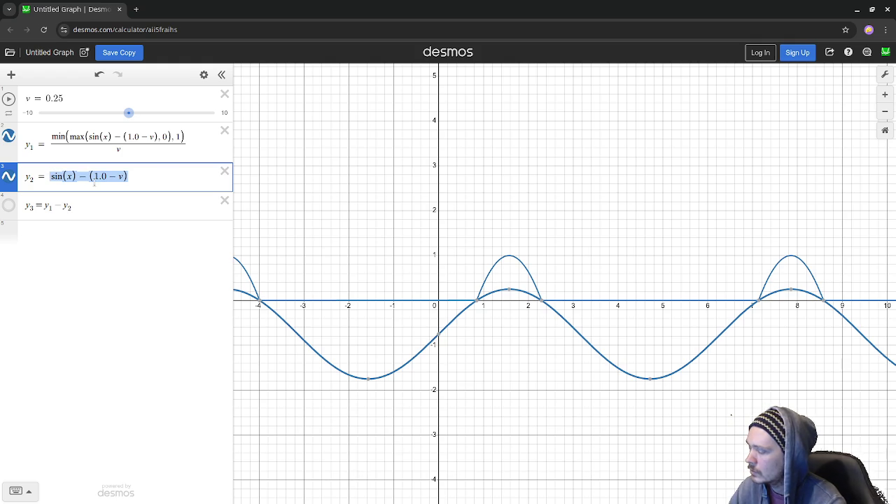
Divide y2 by v, then delete the − (1.0 − v) offset, leaving sin(x)/v.
{"action": "type", "text": "/v"}
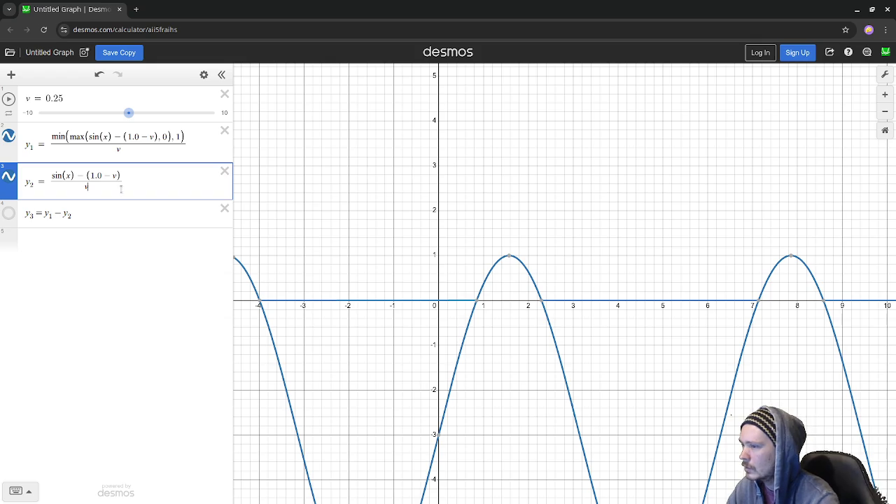
{"action": "scroll", "coordinate": [485, 272], "scroll_direction": "down", "scroll_amount": 1}
{"action": "scroll", "coordinate": [485, 272], "scroll_direction": "down", "scroll_amount": 5}
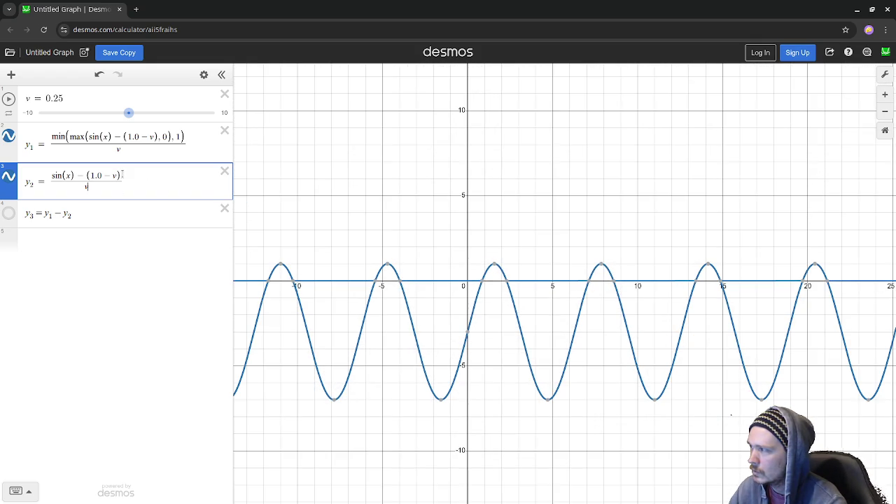
{"action": "key", "text": "Down"}
{"action": "key", "text": "ctrl+a"}
{"action": "left_click", "coordinate": [117, 175]}
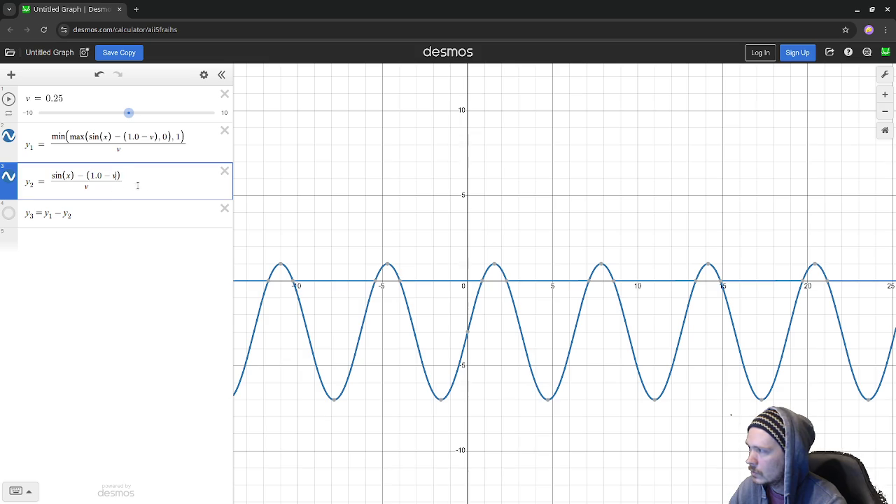
{"action": "left_click_drag", "start_coordinate": [77, 175], "coordinate": [120, 175]}
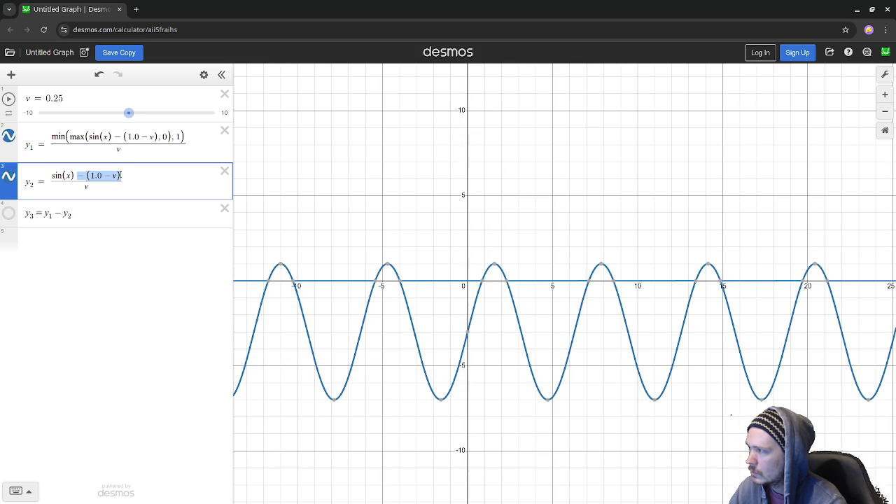
{"action": "key", "text": "BackSpace"}
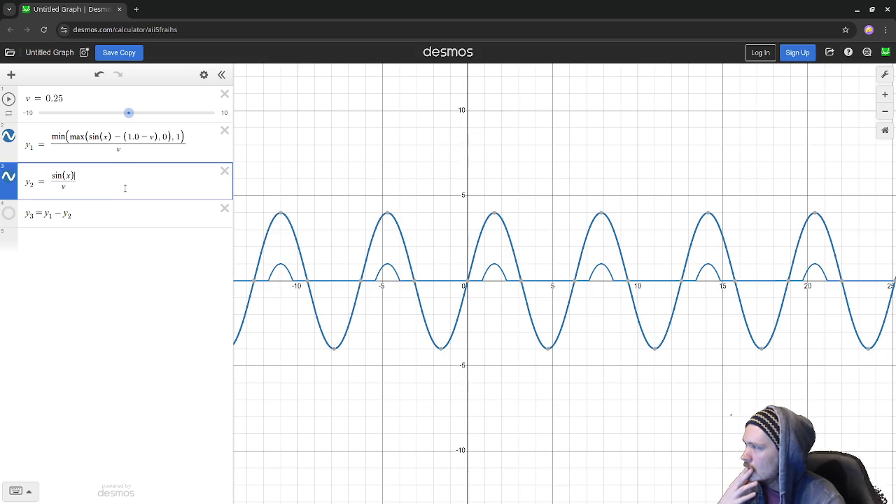
Try sin(x*2) and sin(x/4) in y2, then restore sin(x).
{"action": "type", "text": "*2"}
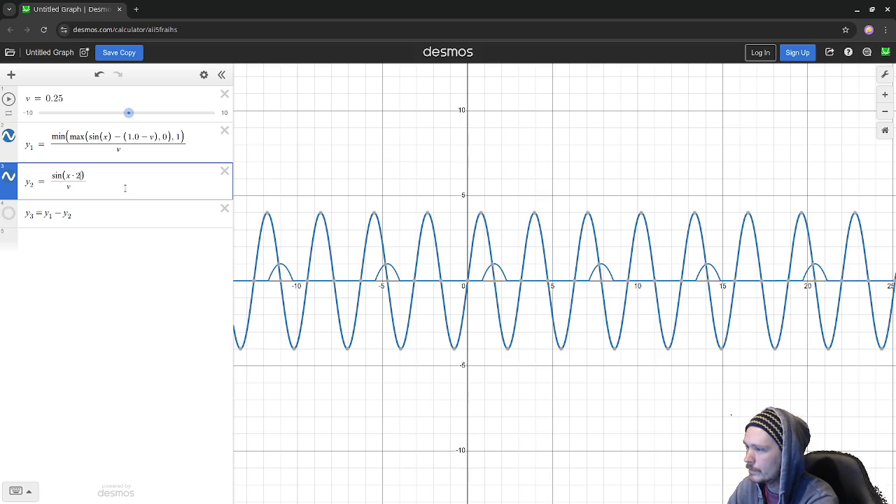
{"action": "key", "text": "BackSpace"}
{"action": "key", "text": "BackSpace"}
{"action": "type", "text": "/4"}
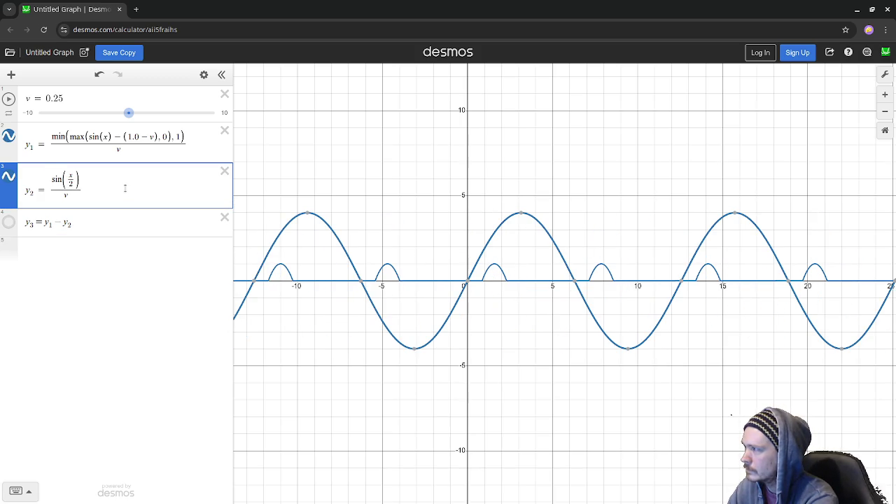
{"action": "key", "text": "BackSpace"}
{"action": "key", "text": "BackSpace"}
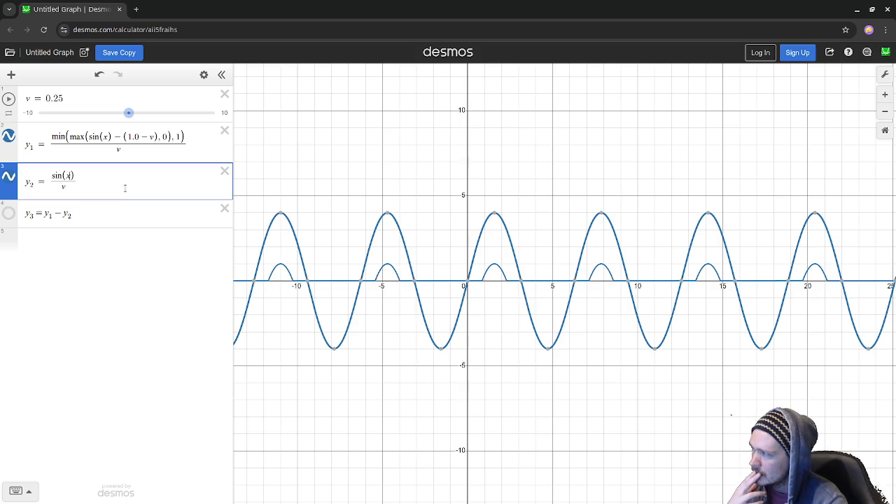
Delete y2's denominator v so it becomes plain sin(x).
{"action": "key", "text": "ctrl+a"}
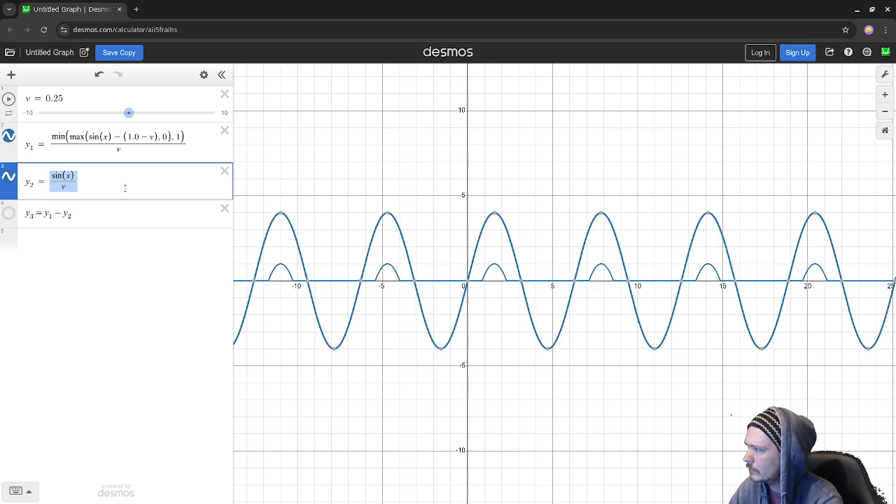
{"action": "key", "text": "Right"}
{"action": "key", "text": "ctrl+a"}
{"action": "key", "text": "shift+Left"}
{"action": "key", "text": "BackSpace"}
{"action": "key", "text": "BackSpace"}
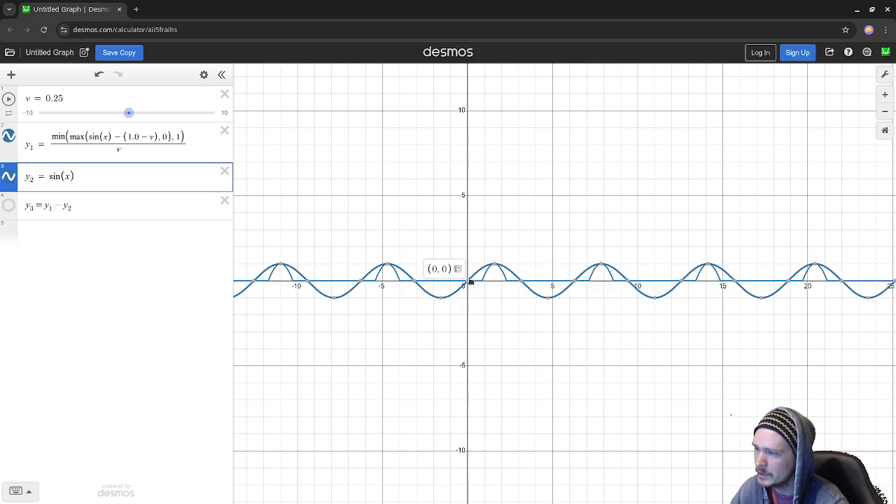
{"action": "mouse_move", "coordinate": [495, 267]}
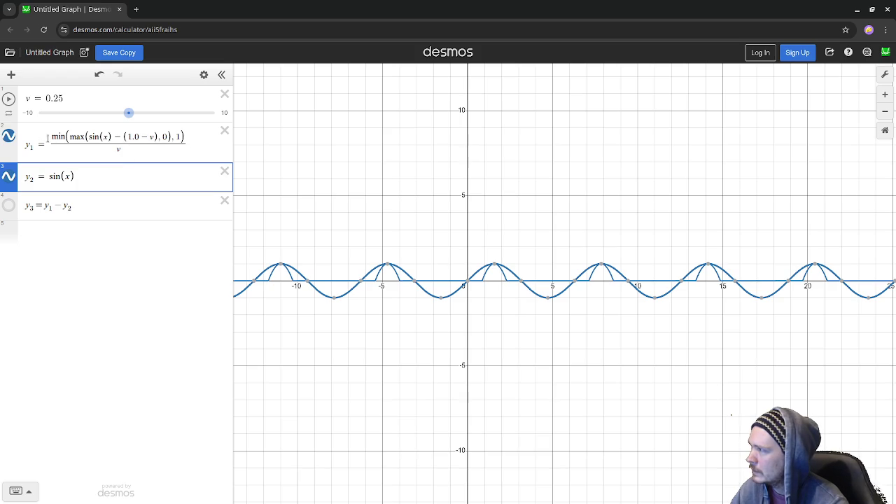
Try shifting y1 vertically by −v and −1, then undo back to the original.
{"action": "left_click", "coordinate": [54, 145]}
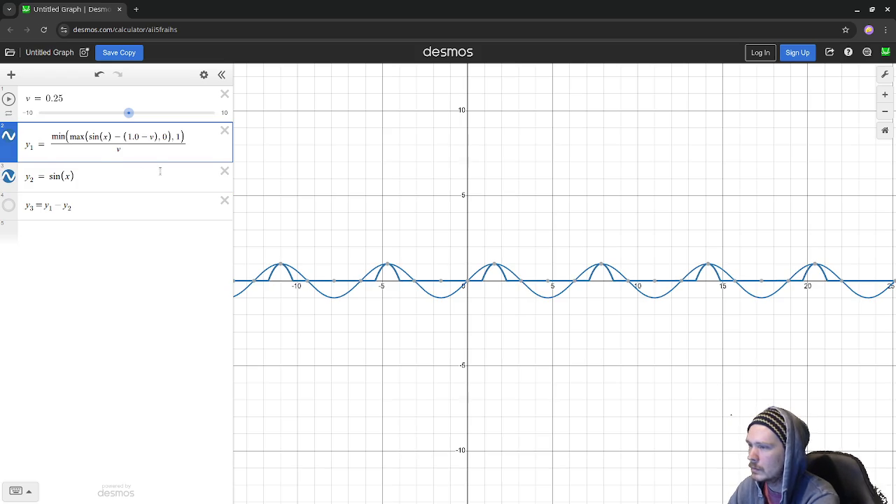
{"action": "type", "text": "-v+"}
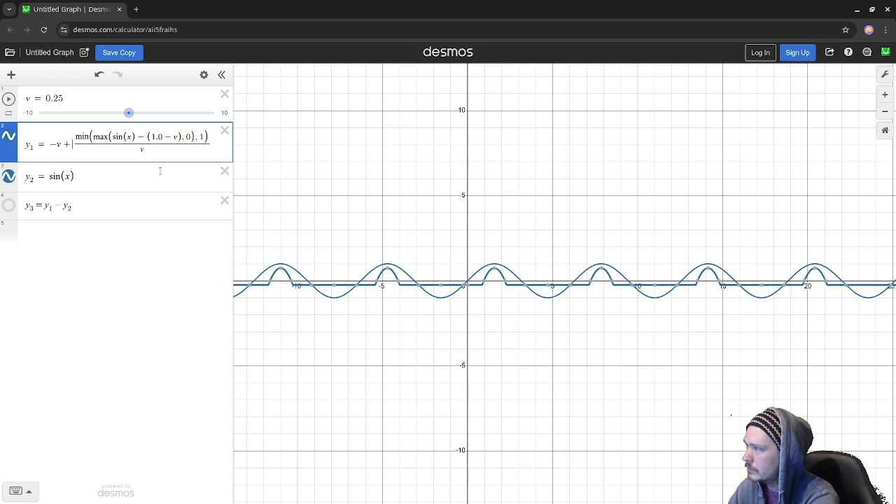
{"action": "key", "text": "Left"}
{"action": "key", "text": "shift+Left"}
{"action": "key", "text": "shift+Left"}
{"action": "type", "text": "-1"}
{"action": "key", "text": "Return"}
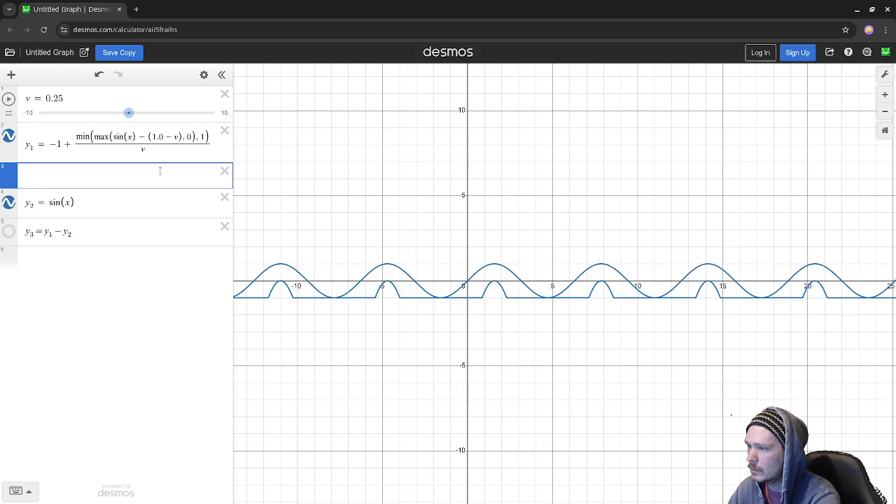
{"action": "key", "text": "ctrl+z"}
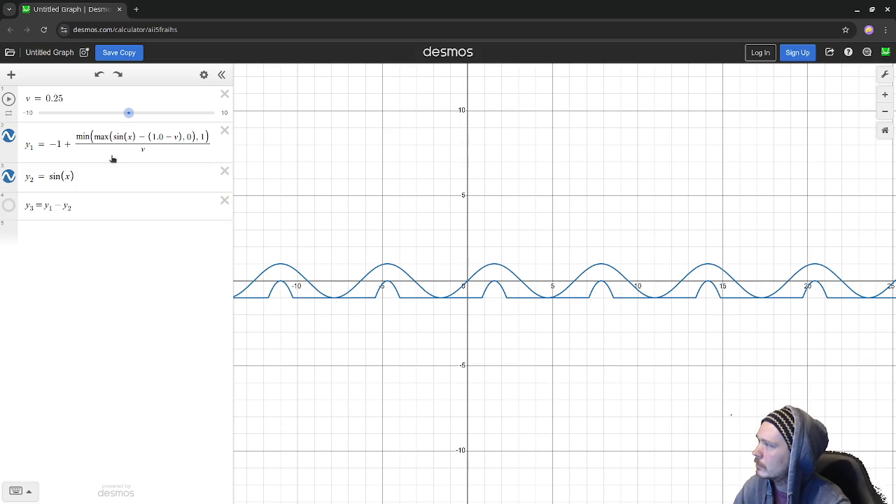
{"action": "left_click", "coordinate": [99, 152]}
{"action": "key", "text": "ctrl+z"}
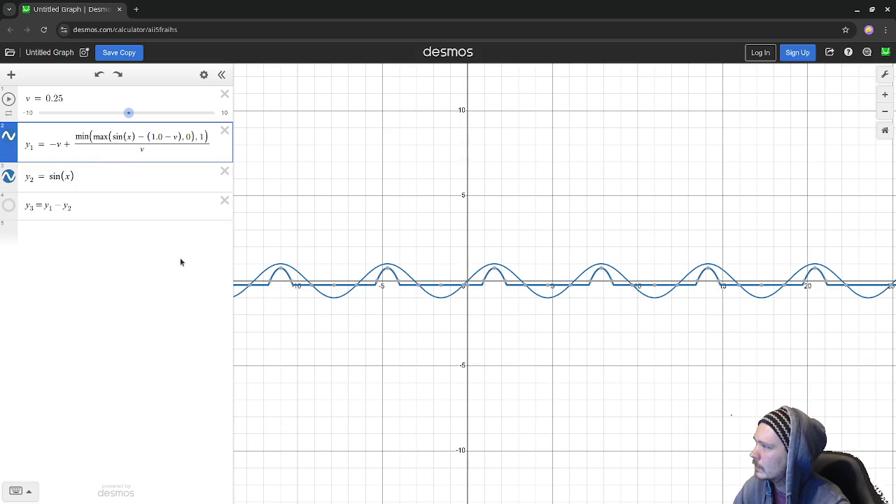
{"action": "key", "text": "ctrl+z"}
{"action": "key", "text": "ctrl+z"}
{"action": "key", "text": "ctrl+z"}
{"action": "key", "text": "ctrl+z"}
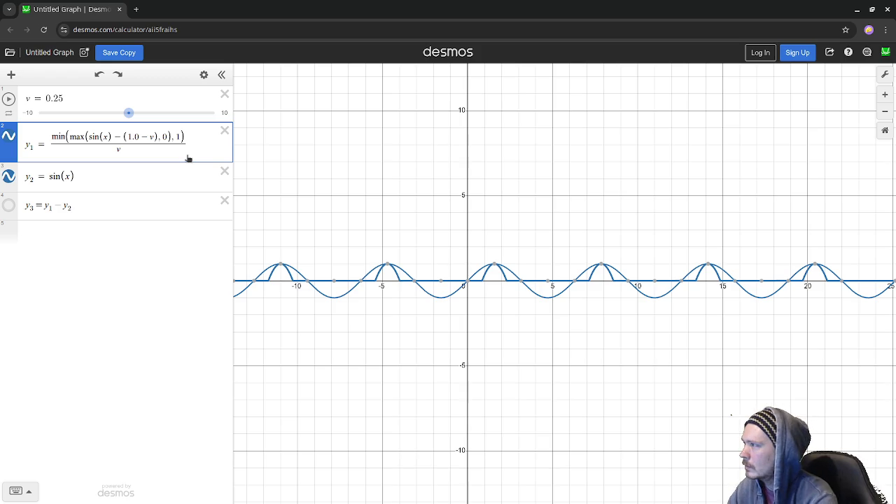
Try y1 sine arguments x−v, x−1, x−2, x+1, x+2, x+v, ending at x+.
{"action": "type", "text": " − |"}
{"action": "type", "text": "-v"}
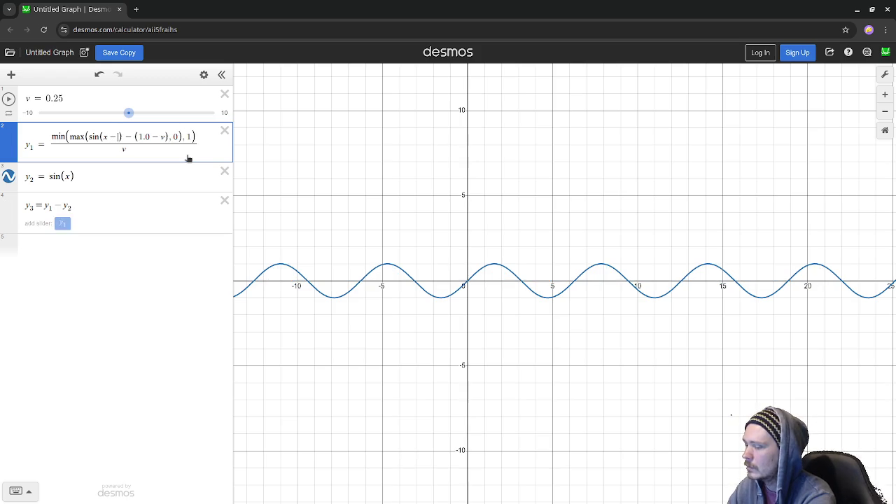
{"action": "key", "text": "BackSpace"}
{"action": "type", "text": "1"}
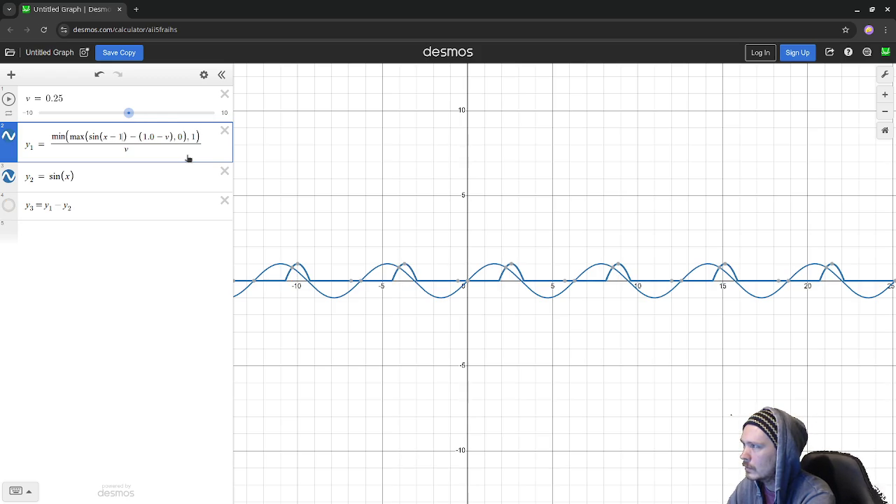
{"action": "key", "text": "BackSpace"}
{"action": "type", "text": "2"}
{"action": "key", "text": "BackSpace"}
{"action": "key", "text": "BackSpace"}
{"action": "type", "text": "+1"}
{"action": "key", "text": "BackSpace"}
{"action": "type", "text": "2"}
{"action": "key", "text": "BackSpace"}
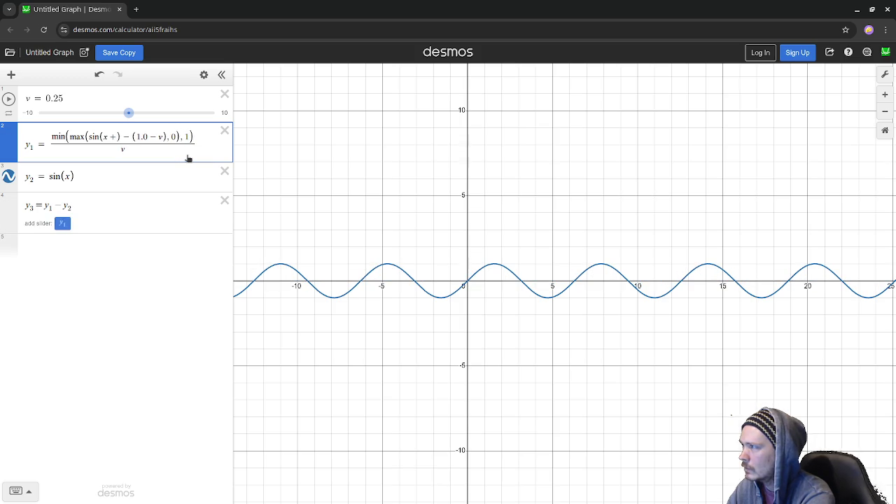
{"action": "type", "text": "v"}
{"action": "key", "text": "BackSpace"}
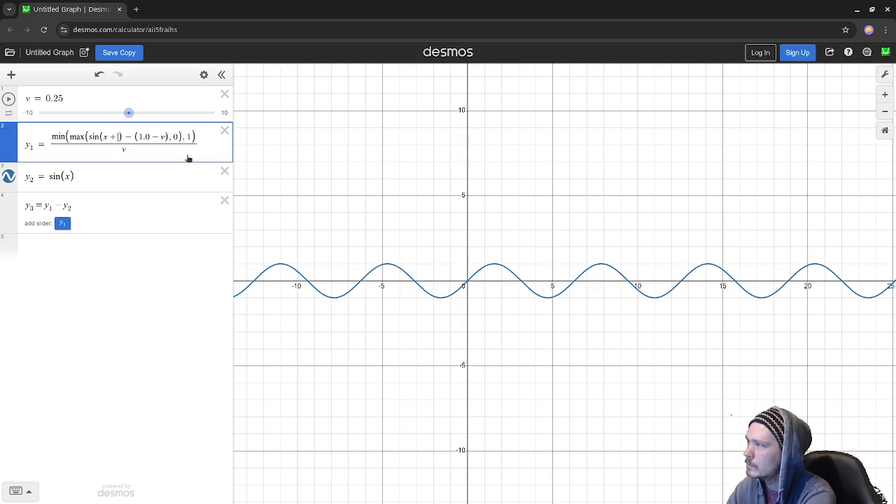